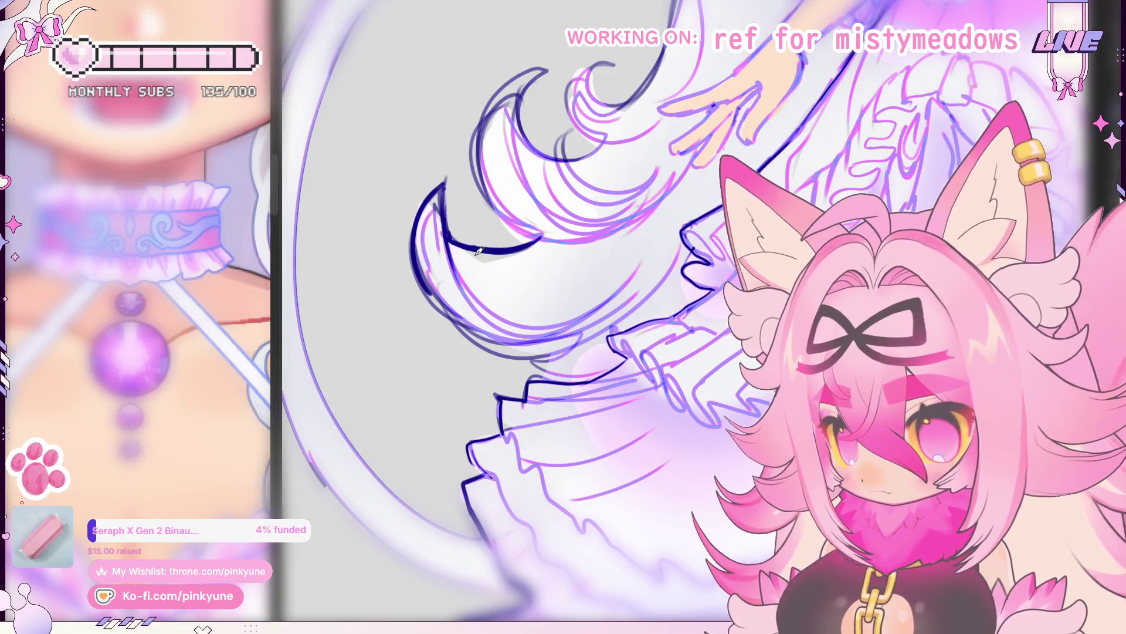
# Step: Ink a dark outline along the foot's sole and around the toes
pyautogui.hotkey('ctrl', '0')
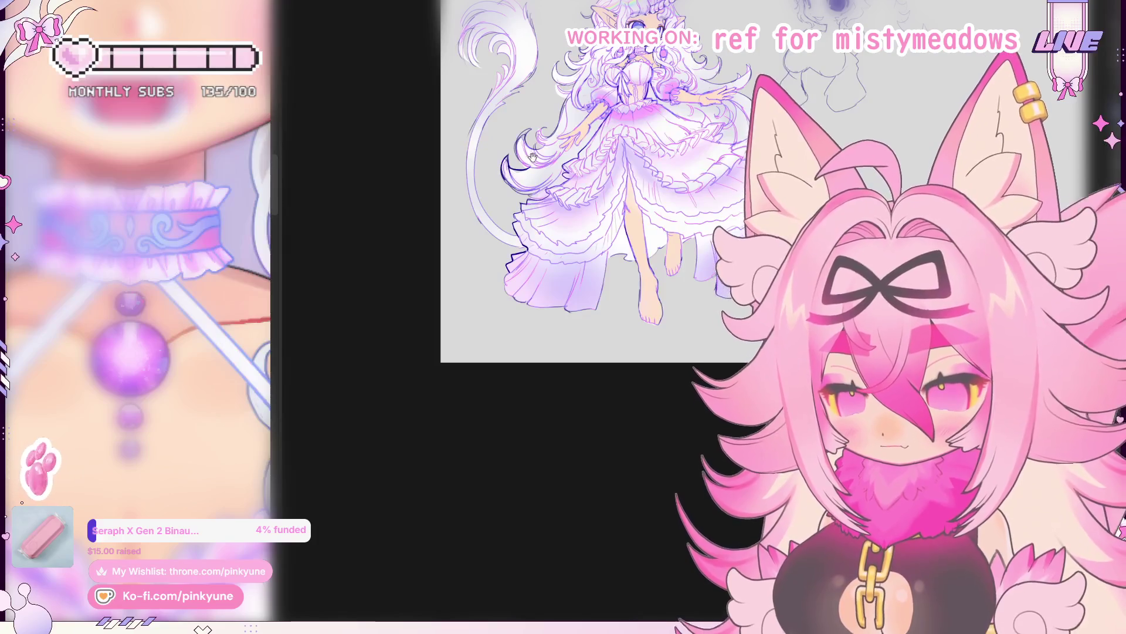
pyautogui.scroll(2, 495, 167)
pyautogui.scroll(2, 495, 180)
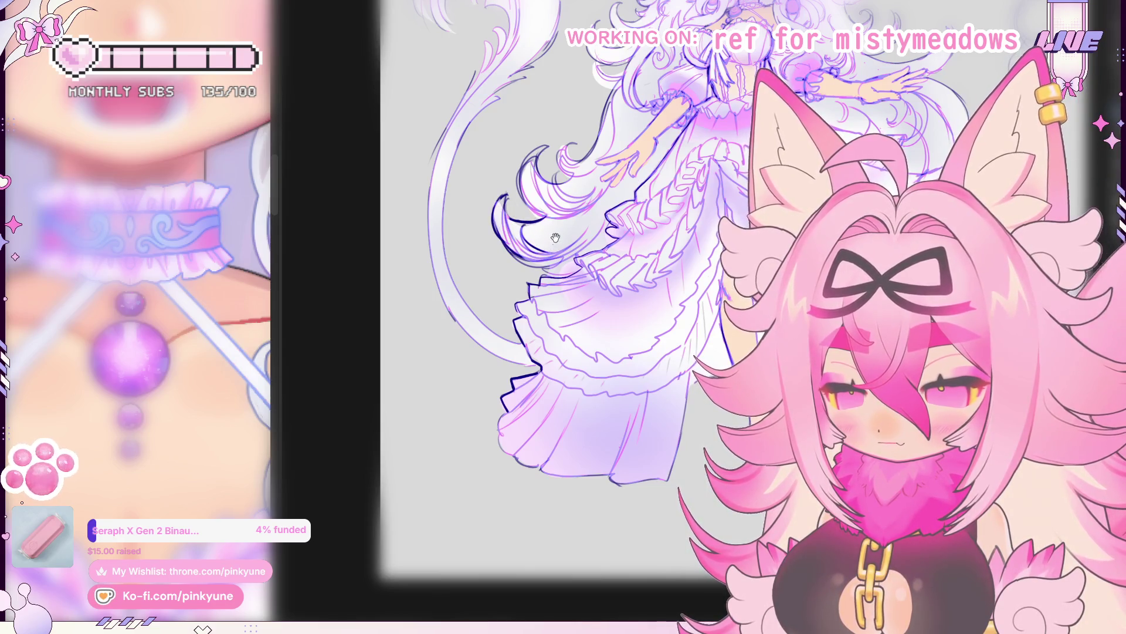
pyautogui.moveTo(555, 238); pyautogui.dragTo(495, 273)
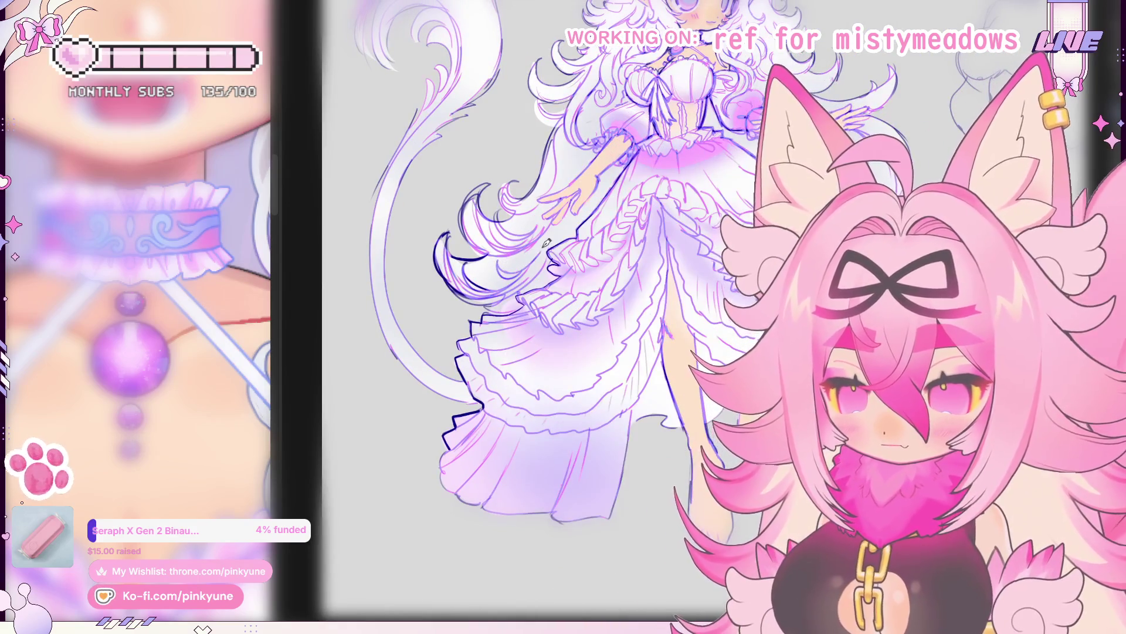
pyautogui.scroll(-1, 563, 228)
pyautogui.scroll(-1, 616, 229)
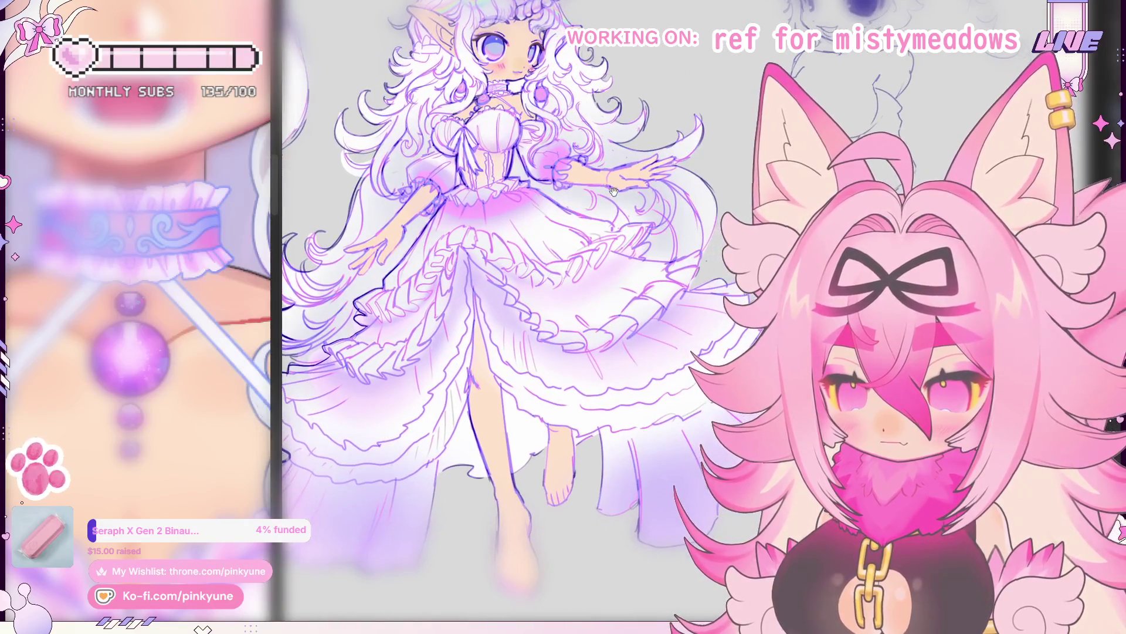
pyautogui.scroll(-1, 672, 229)
pyautogui.scroll(1, 673, 228)
pyautogui.scroll(1, 652, 233)
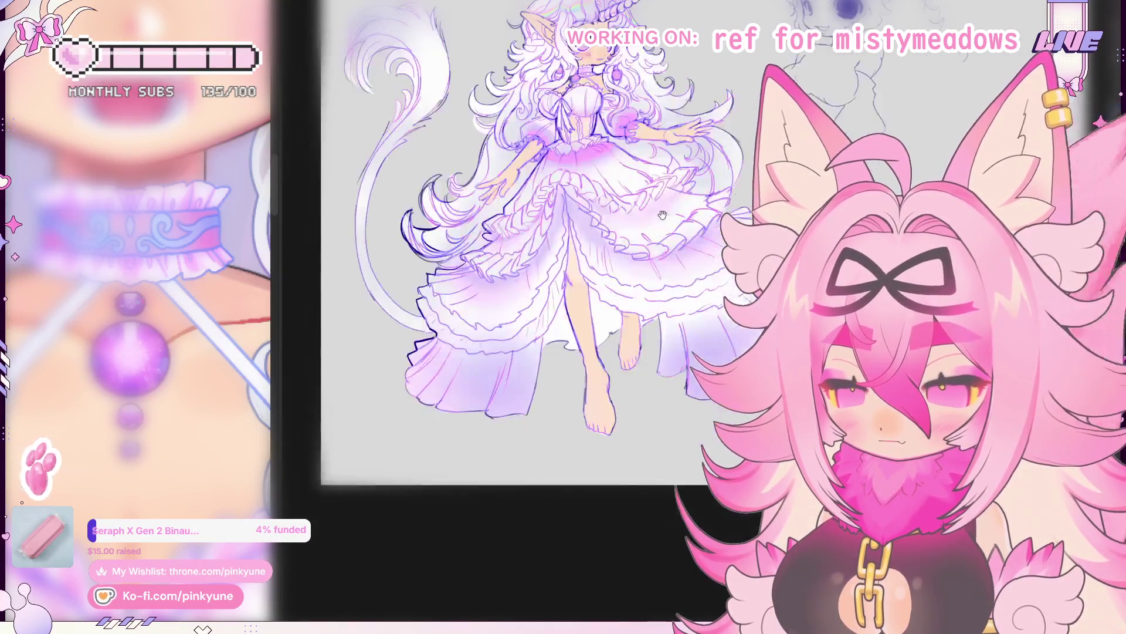
pyautogui.scroll(1, 624, 235)
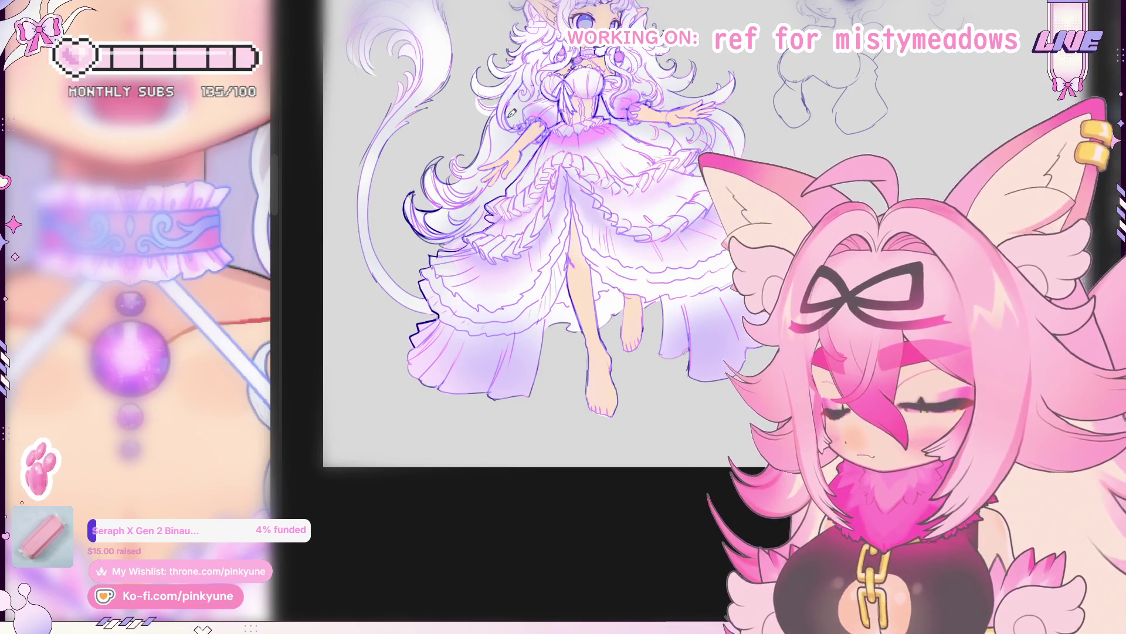
pyautogui.scroll(3, 628, 326)
pyautogui.moveTo(628, 327); pyautogui.dragTo(650, 255)
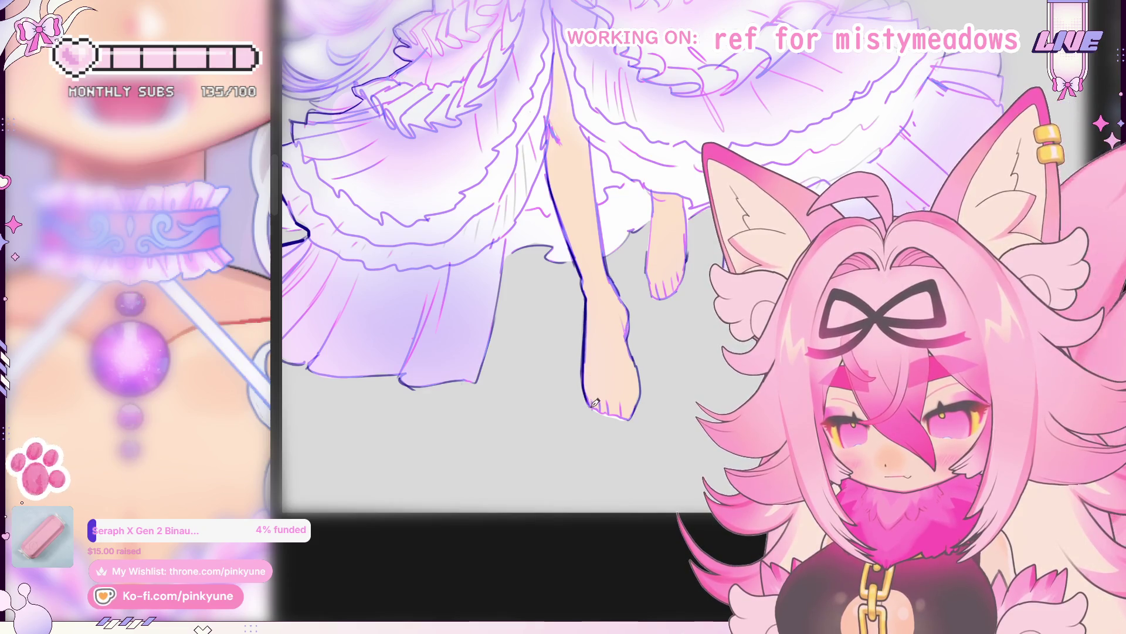
pyautogui.moveTo(594, 403); pyautogui.dragTo(621, 410)
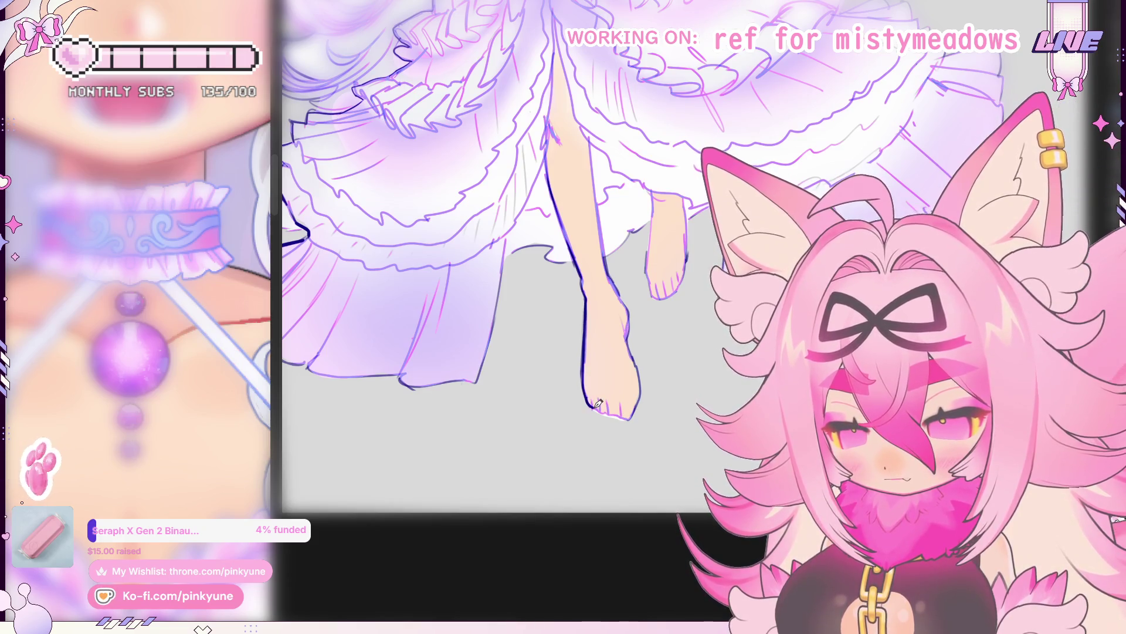
pyautogui.moveTo(616, 410); pyautogui.dragTo(630, 419)
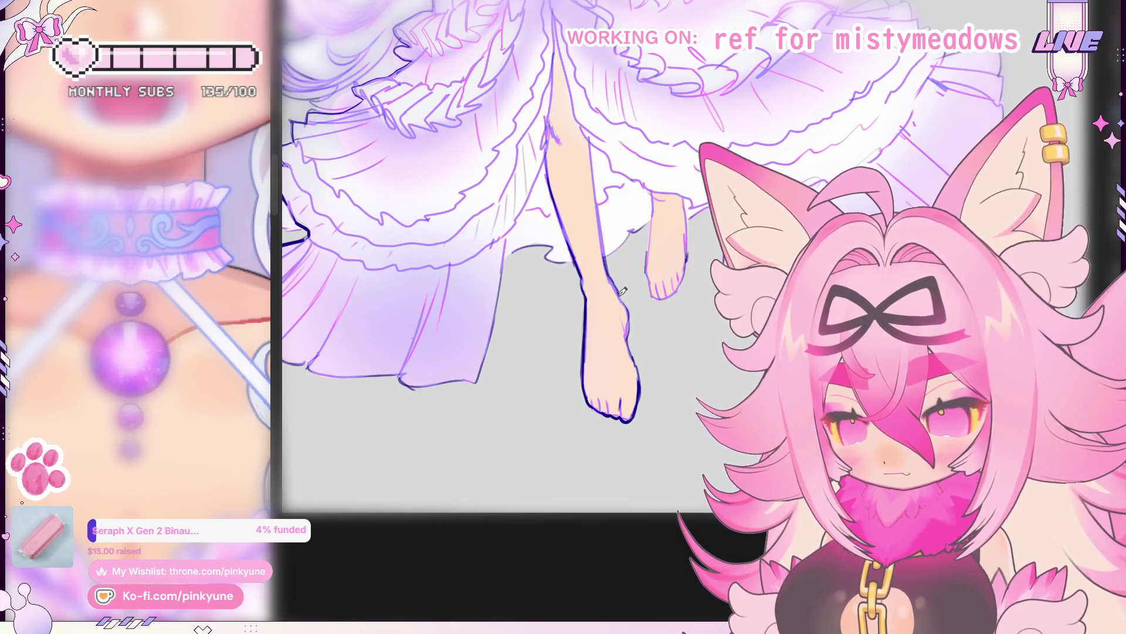
# Step: Undo the stray outline strokes on the back foot, the hem and the dress's right edge
pyautogui.moveTo(651, 262); pyautogui.dragTo(628, 292)
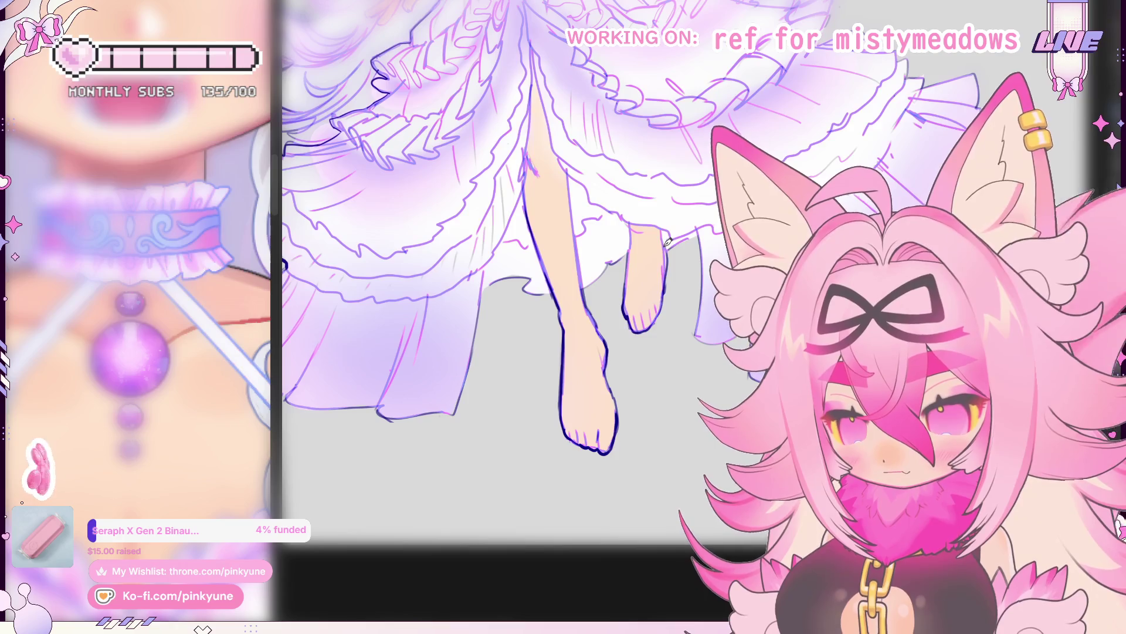
pyautogui.hotkey('ctrl', 'z')
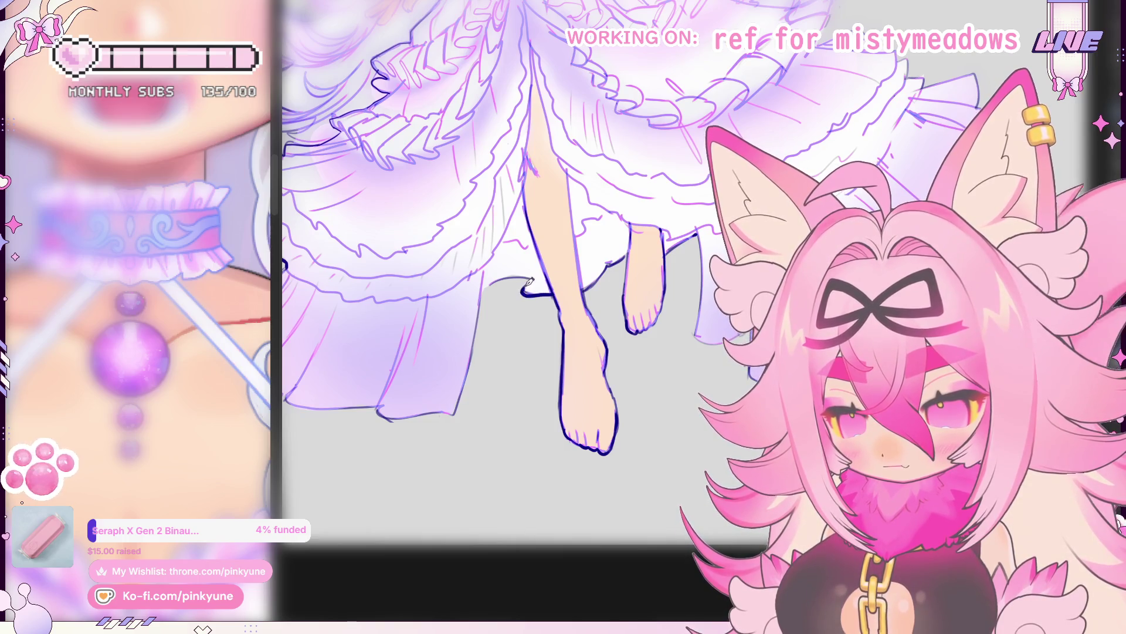
pyautogui.hotkey('ctrl', 'z')
pyautogui.hotkey('ctrl', 'z')
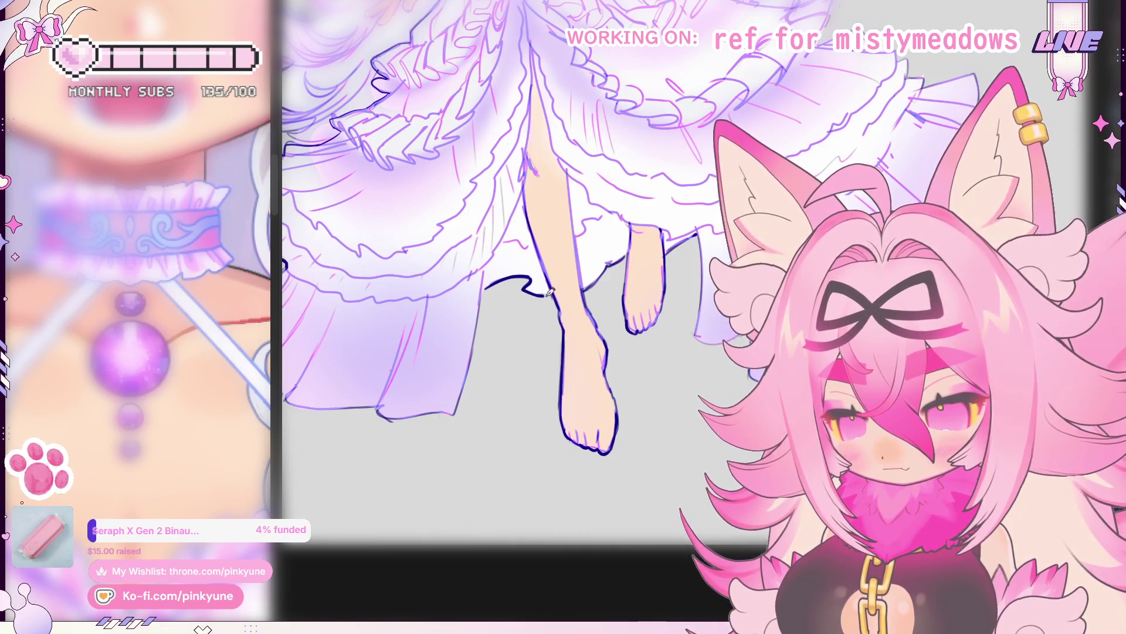
pyautogui.moveTo(554, 291); pyautogui.dragTo(584, 262)
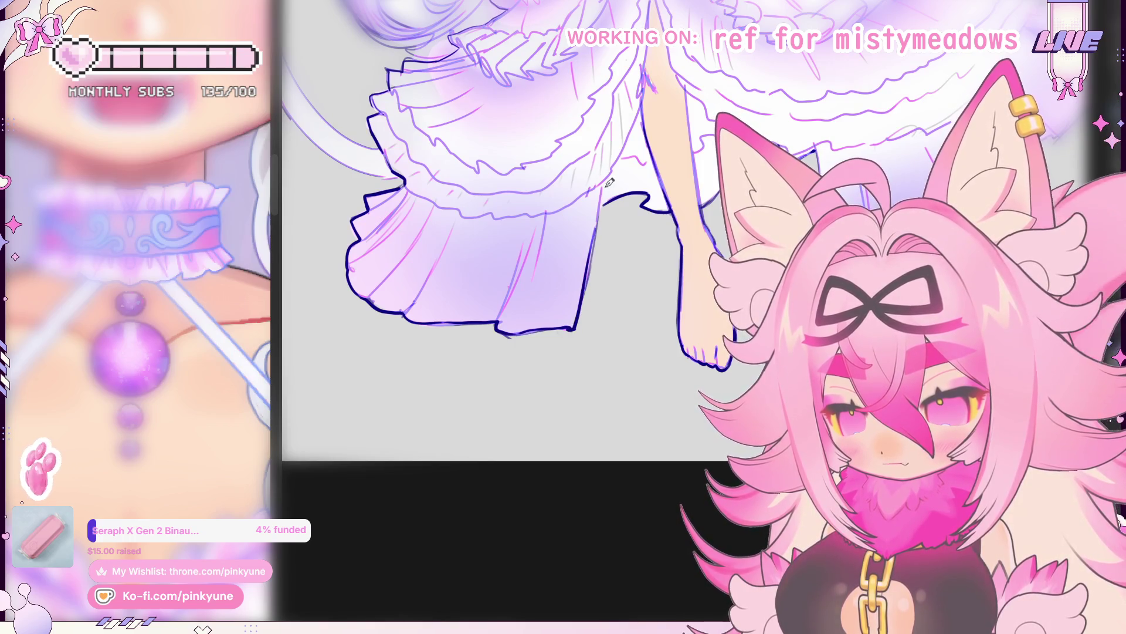
pyautogui.hotkey('ctrl', 'z')
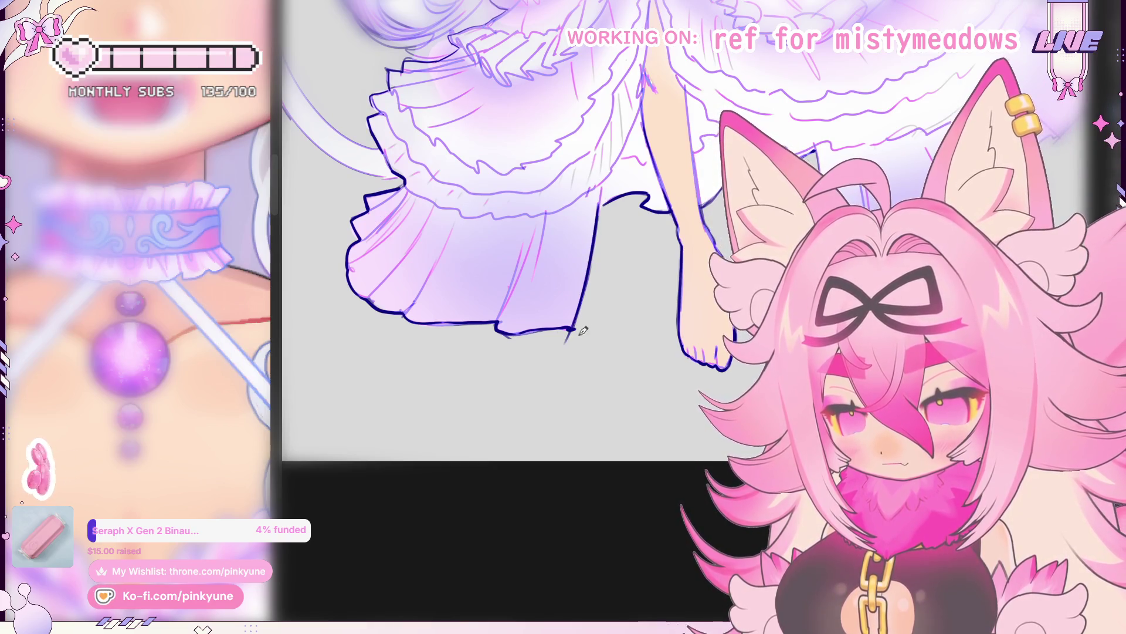
# Step: Redraw the dark outline along the skirt edge beside the second foot
pyautogui.moveTo(648, 319)
pyautogui.mouseDown()
pyautogui.moveTo(608, 315)
pyautogui.moveTo(464, 353)
pyautogui.mouseUp()
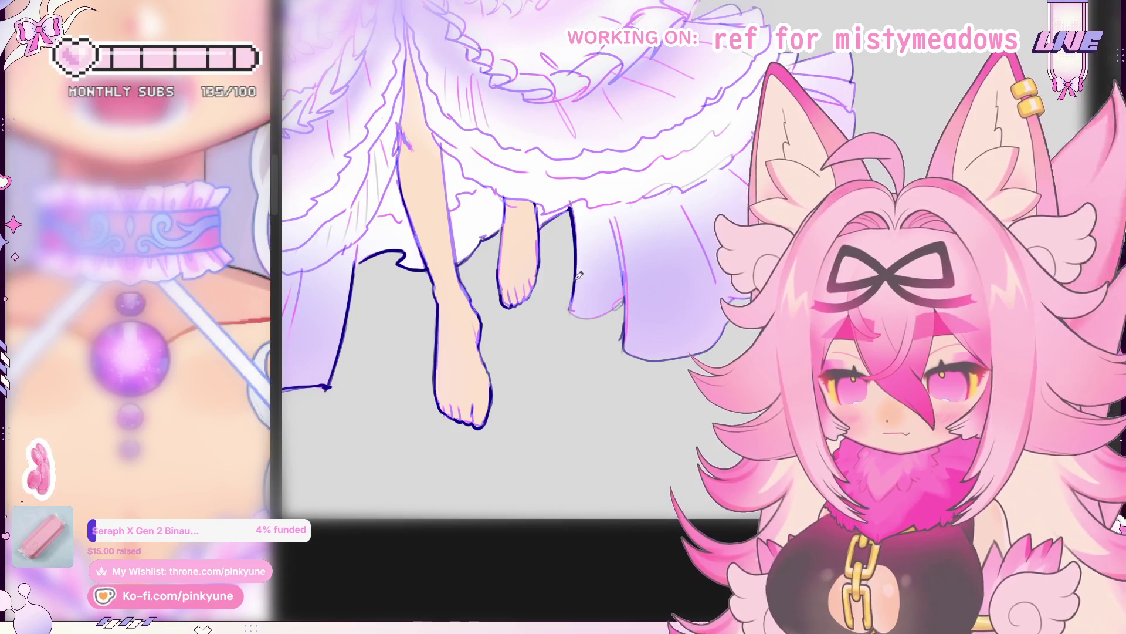
pyautogui.moveTo(573, 227); pyautogui.dragTo(578, 302)
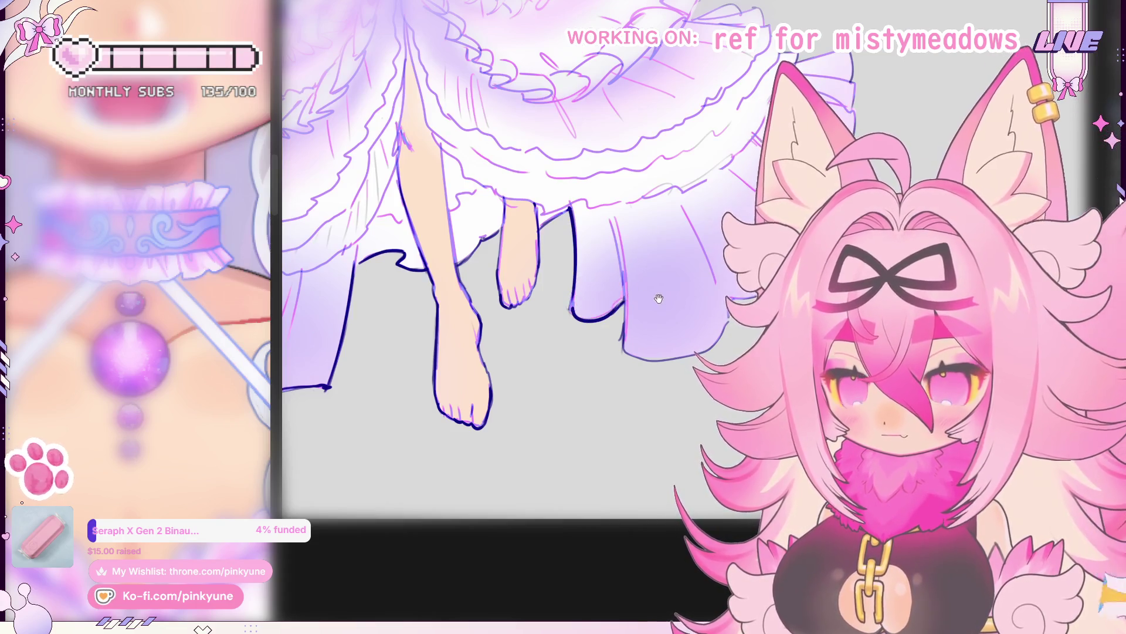
pyautogui.moveTo(658, 298); pyautogui.dragTo(632, 269)
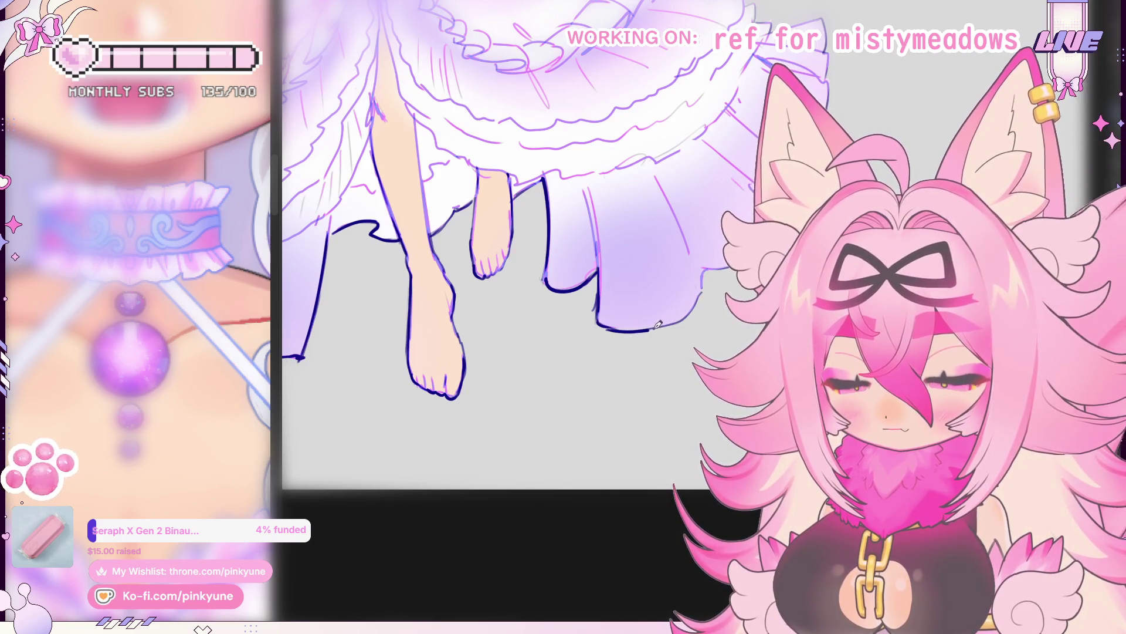
pyautogui.moveTo(690, 310); pyautogui.dragTo(671, 319)
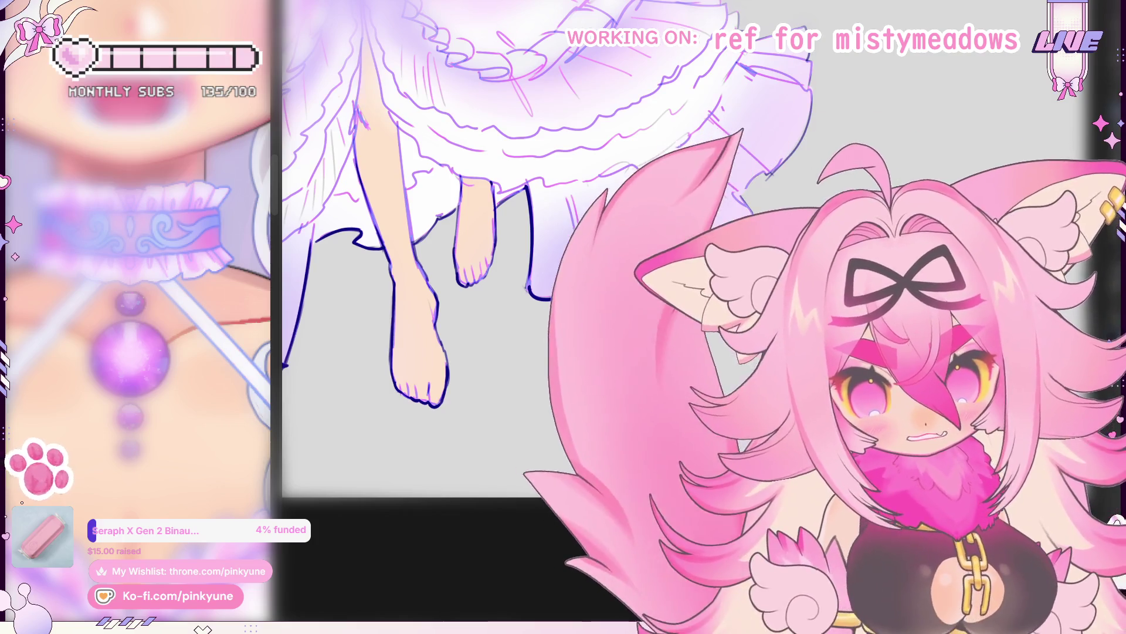
pyautogui.moveTo(721, 259); pyautogui.dragTo(646, 312)
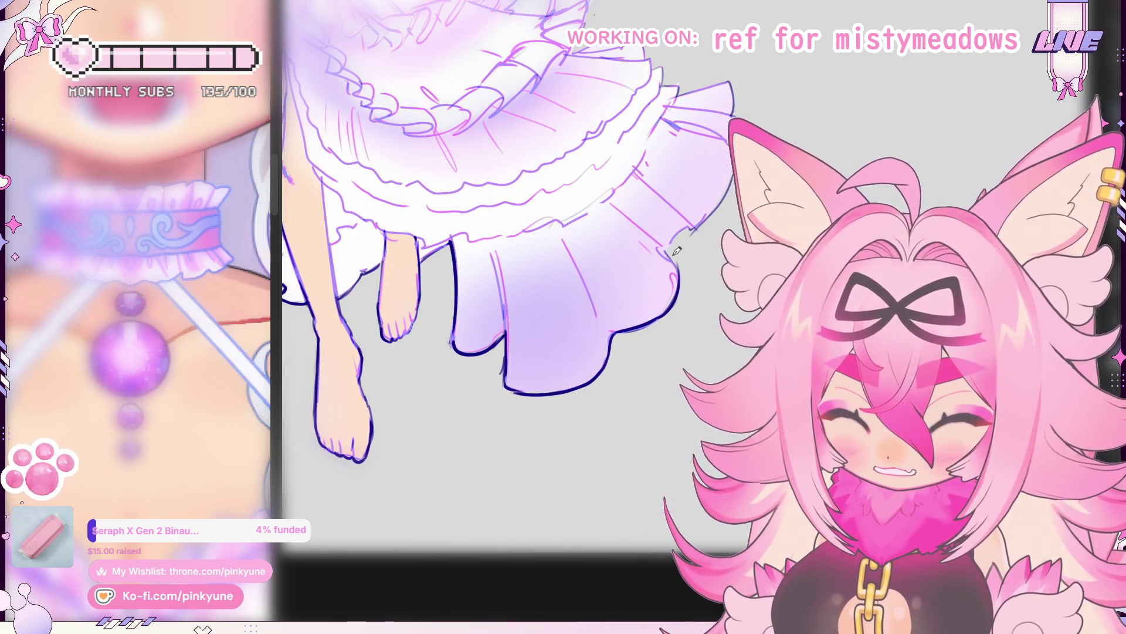
# Step: Work the view up the skirt layers toward the bodice, arm and head while inking the ruffles
pyautogui.moveTo(677, 234); pyautogui.dragTo(636, 288)
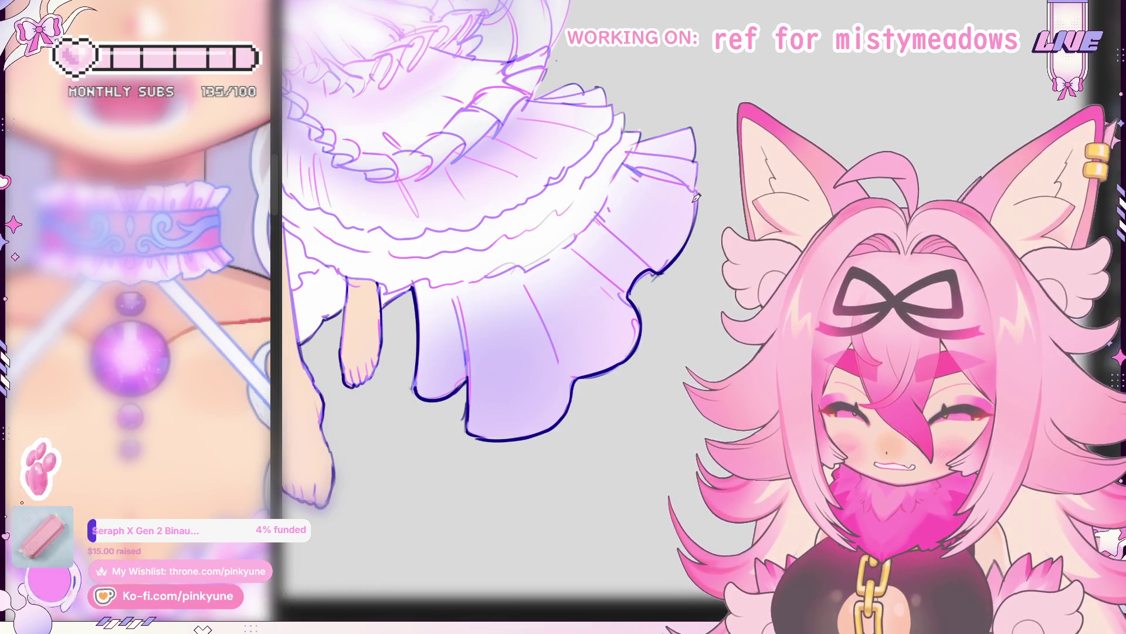
pyautogui.moveTo(695, 197); pyautogui.dragTo(681, 247)
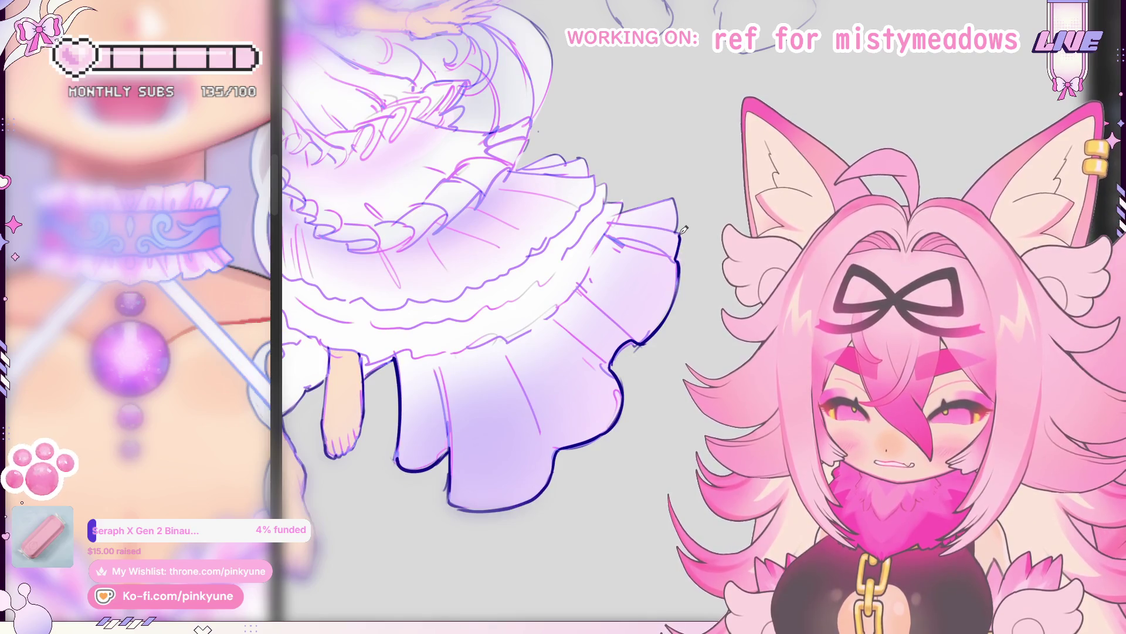
pyautogui.moveTo(680, 210); pyautogui.dragTo(699, 227)
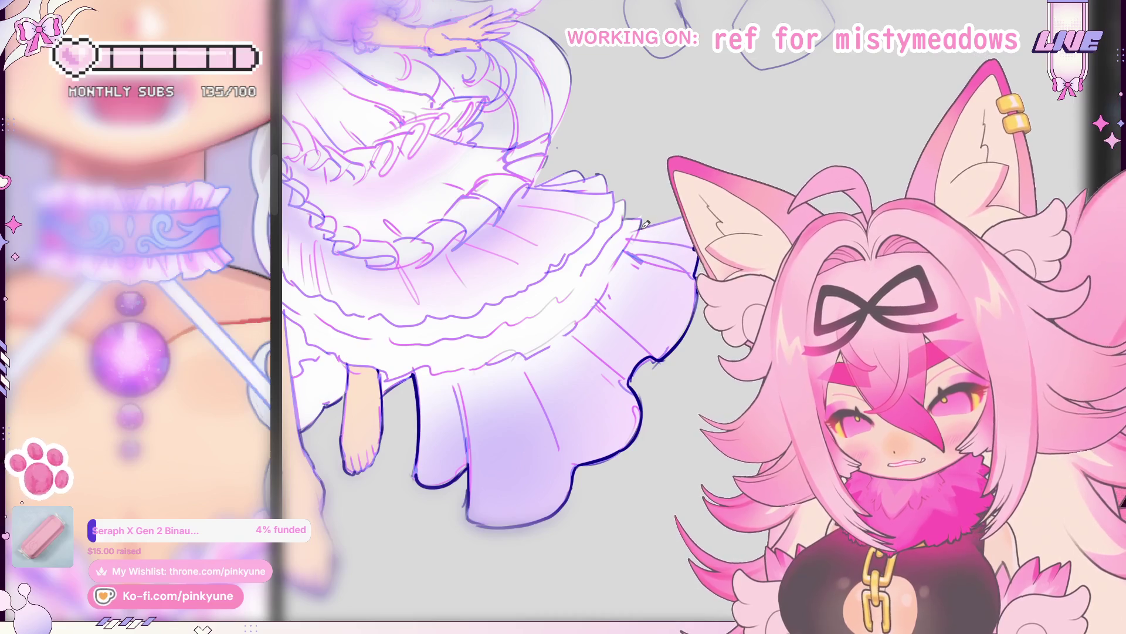
pyautogui.moveTo(493, 317); pyautogui.dragTo(528, 338)
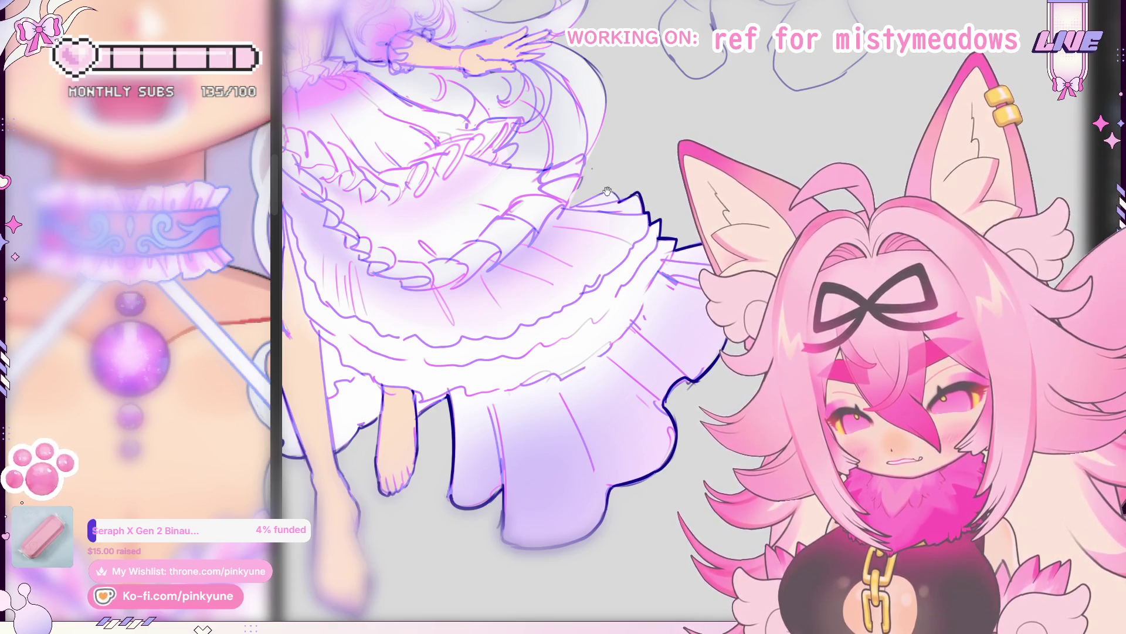
pyautogui.moveTo(607, 192); pyautogui.dragTo(642, 219)
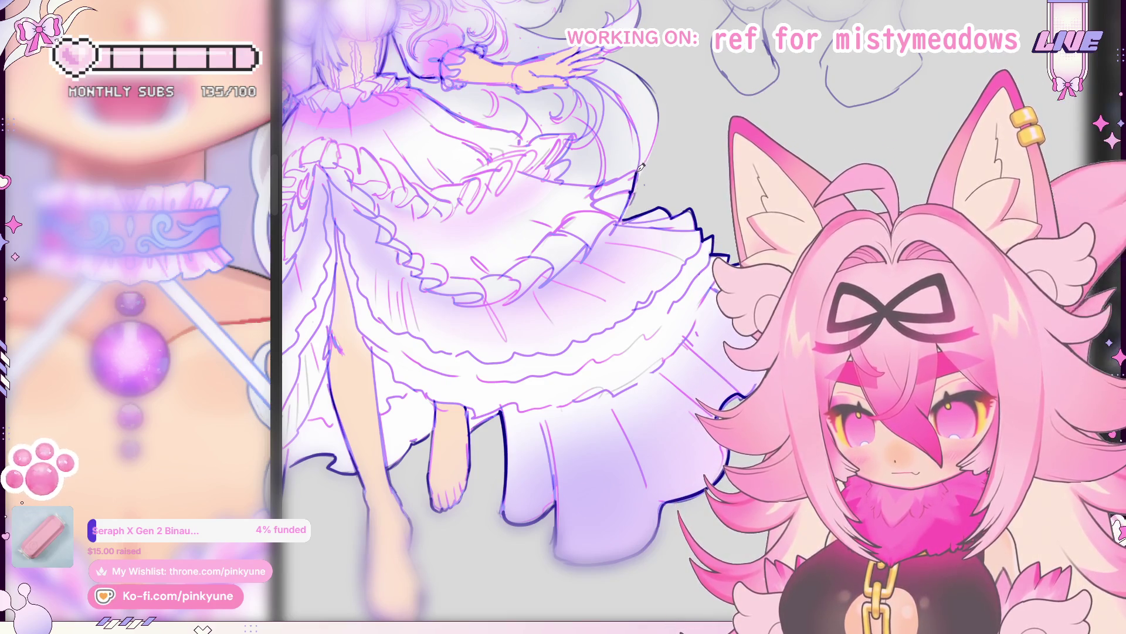
pyautogui.moveTo(641, 165); pyautogui.dragTo(660, 221)
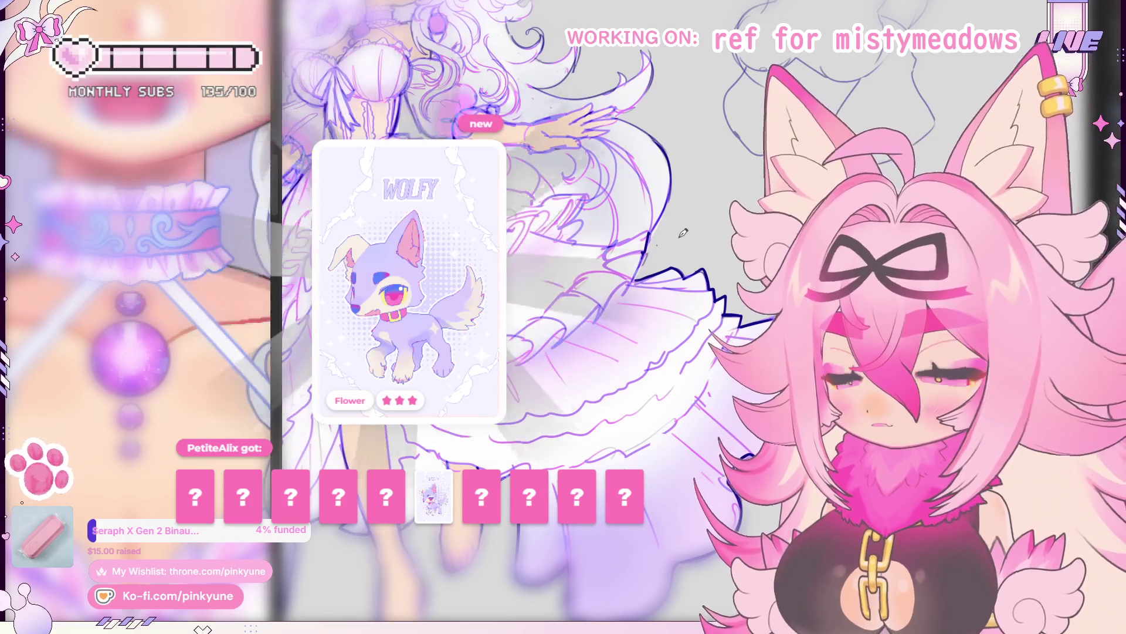
pyautogui.scroll(2, 649, 144)
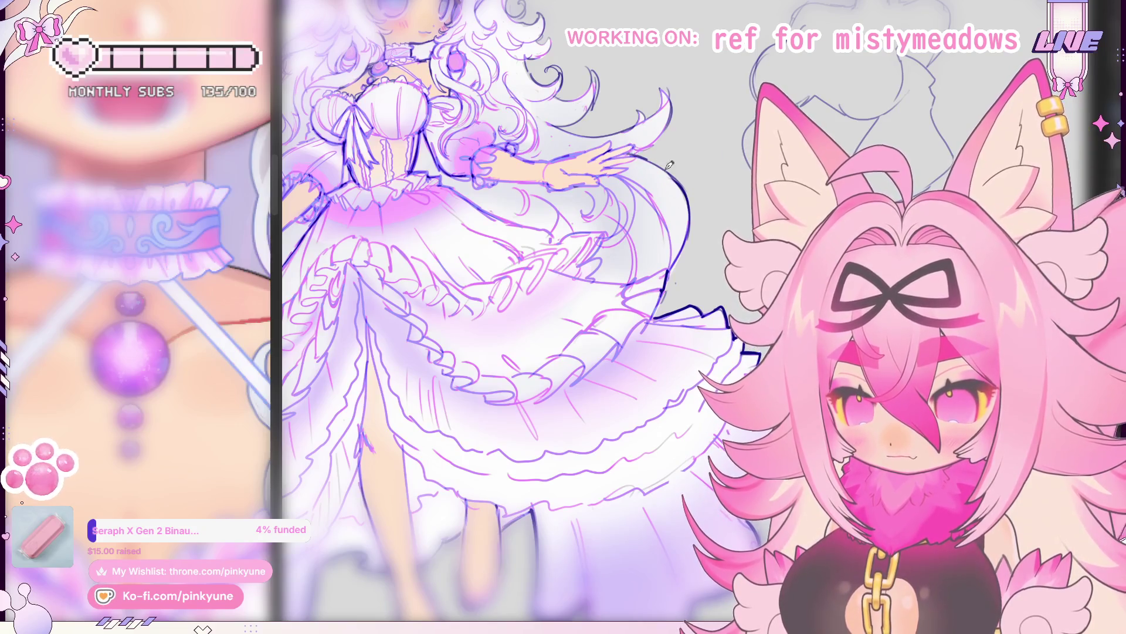
pyautogui.moveTo(669, 165); pyautogui.dragTo(670, 198)
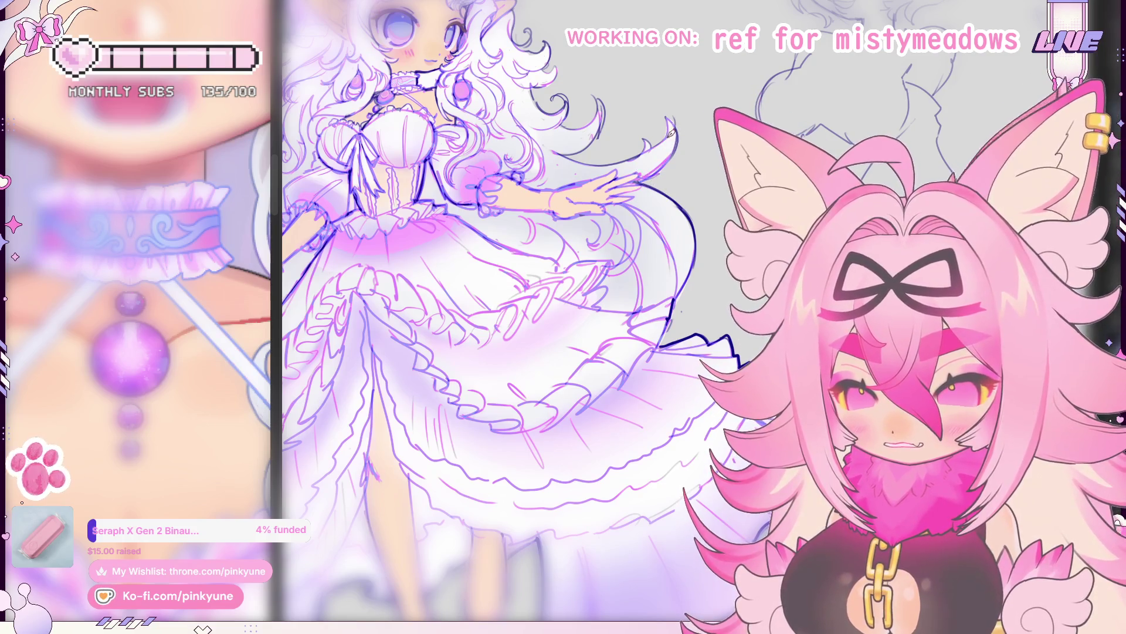
pyautogui.scroll(1, 673, 115)
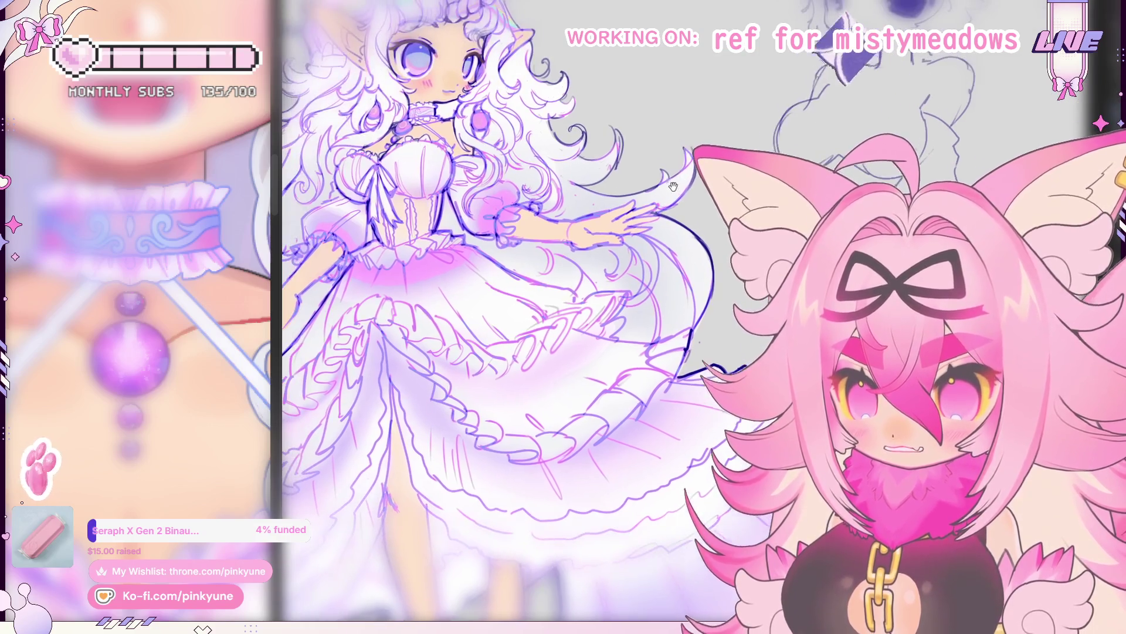
pyautogui.scroll(1, 650, 190)
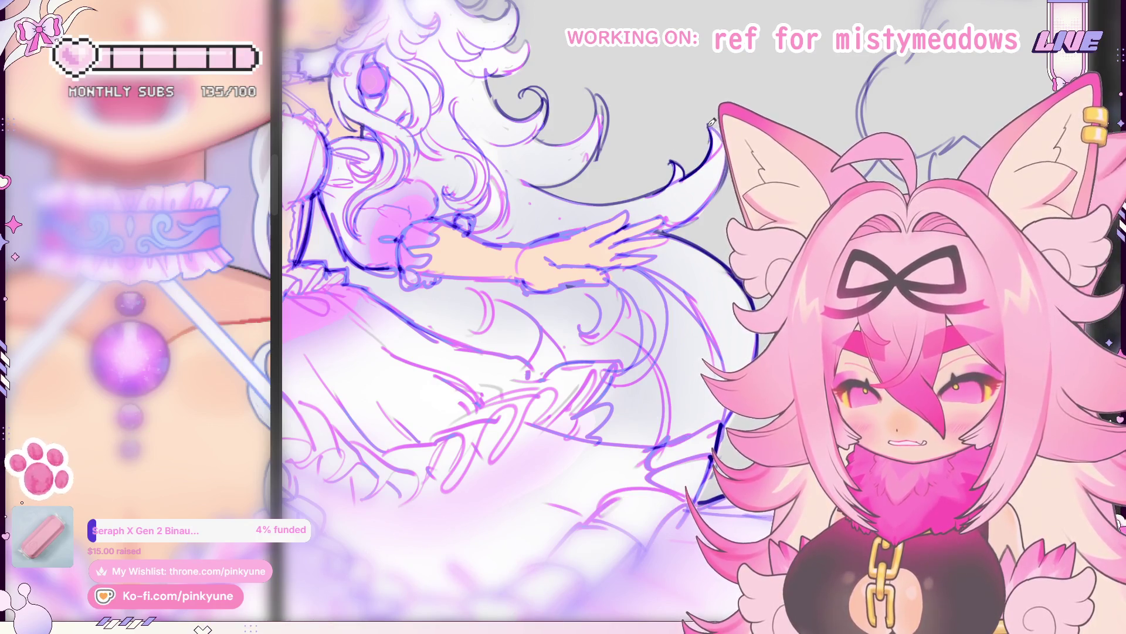
pyautogui.hotkey('ctrl', '0')
pyautogui.scroll(1, 696, 189)
pyautogui.scroll(1, 681, 193)
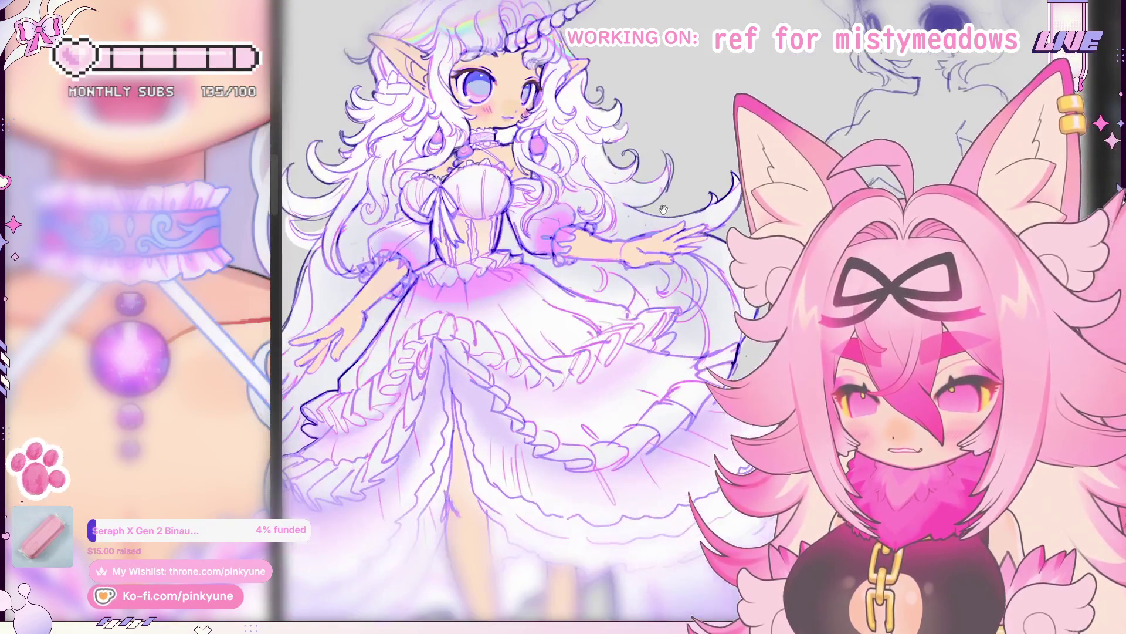
pyautogui.scroll(1, 666, 201)
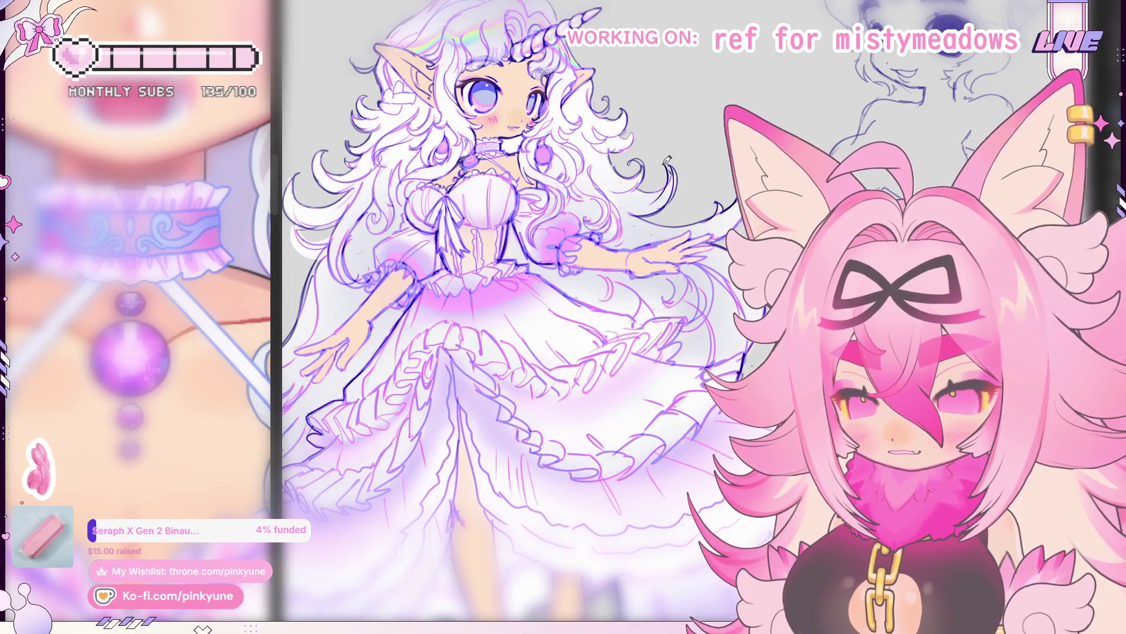
pyautogui.moveTo(707, 227); pyautogui.dragTo(450, 231)
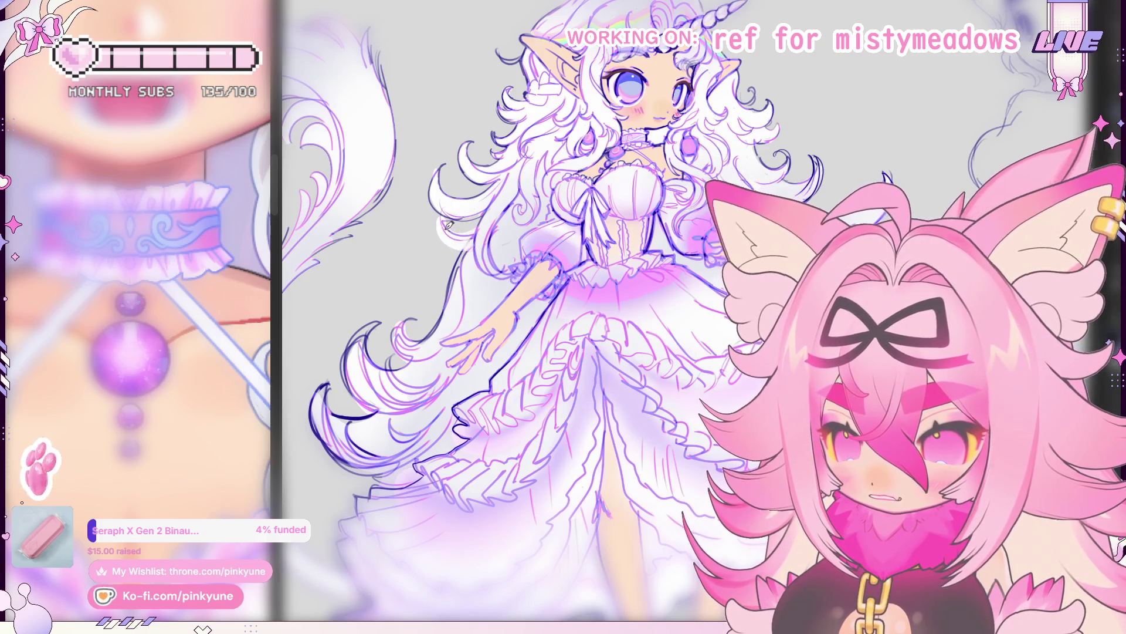
pyautogui.scroll(2, 593, 223)
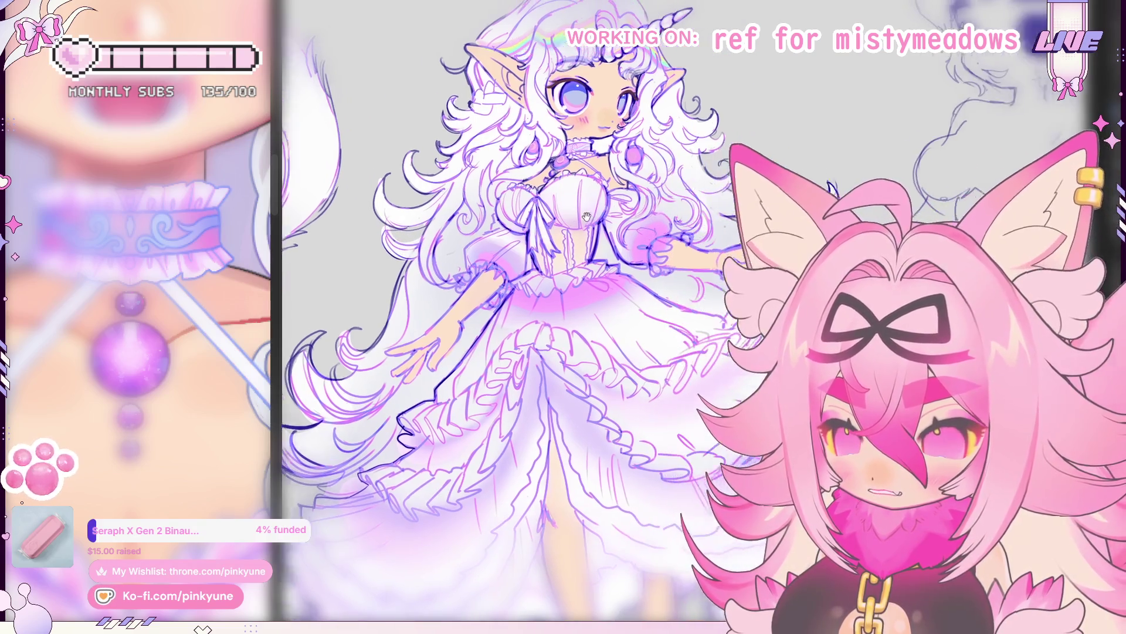
pyautogui.scroll(2, 607, 215)
pyautogui.scroll(1, 626, 207)
pyautogui.scroll(1, 641, 198)
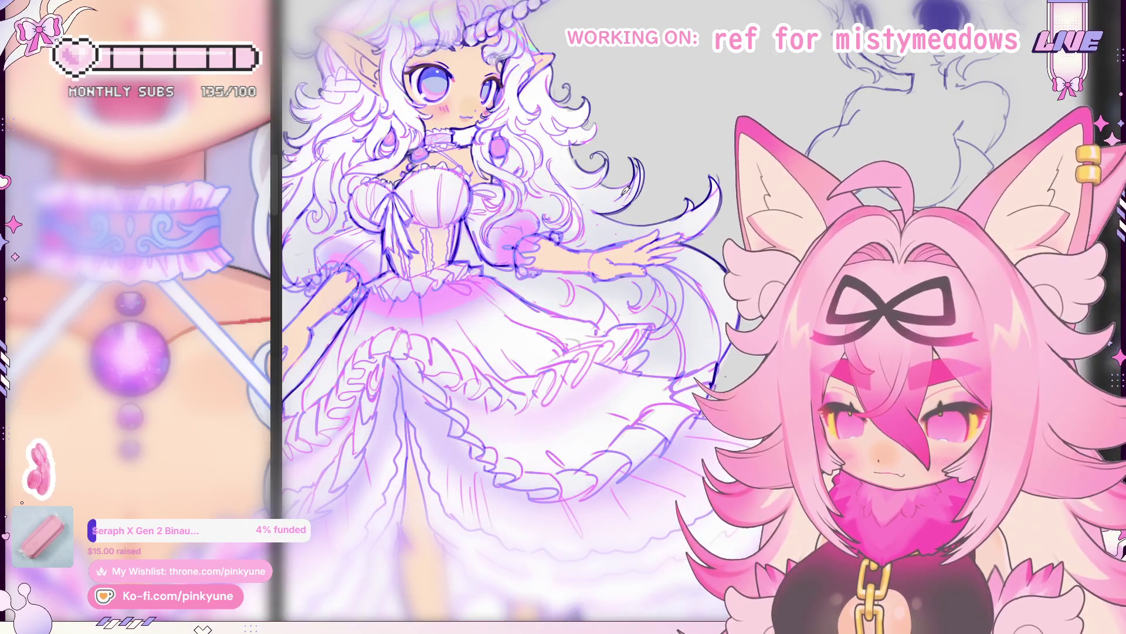
pyautogui.scroll(-2, 597, 202)
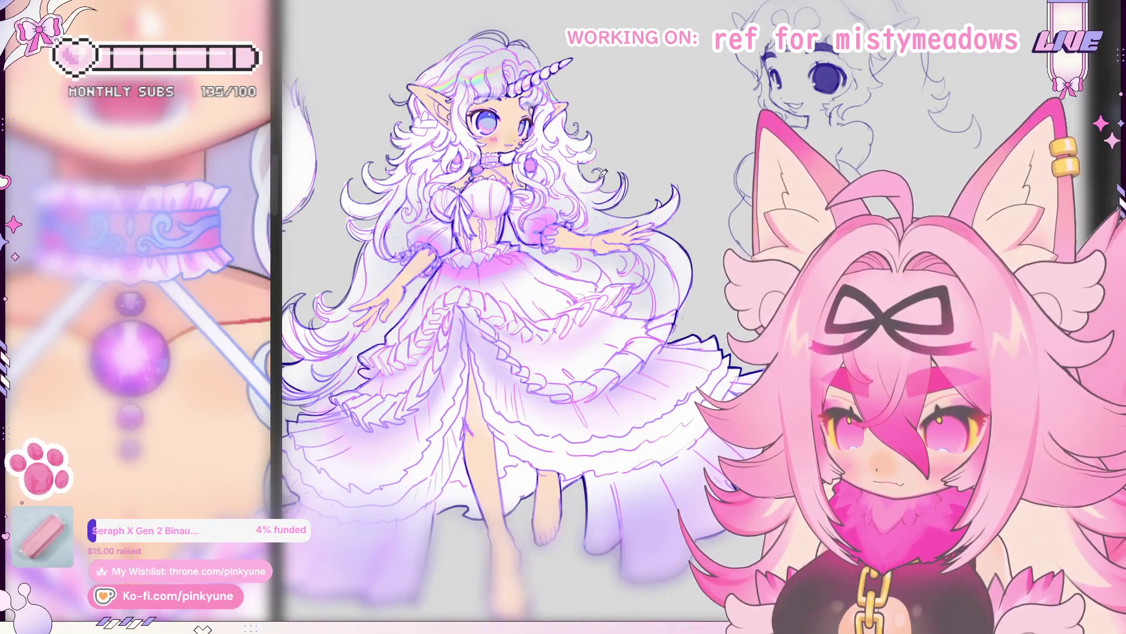
pyautogui.scroll(-1, 580, 154)
pyautogui.scroll(-3, 608, 176)
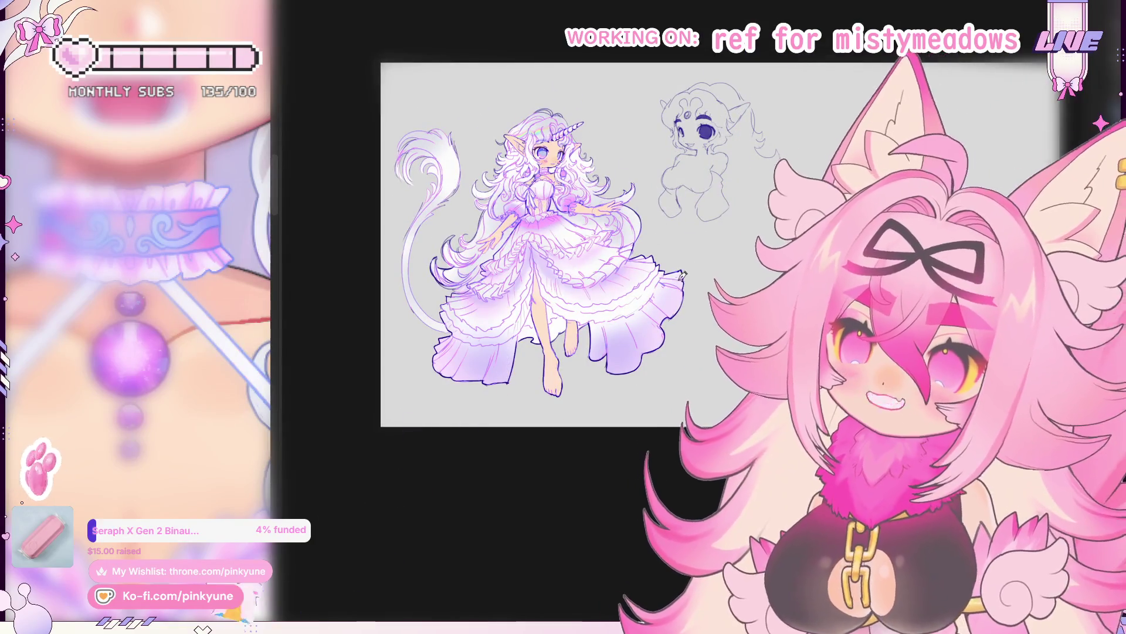
pyautogui.scroll(1, 598, 177)
pyautogui.scroll(1, 547, 247)
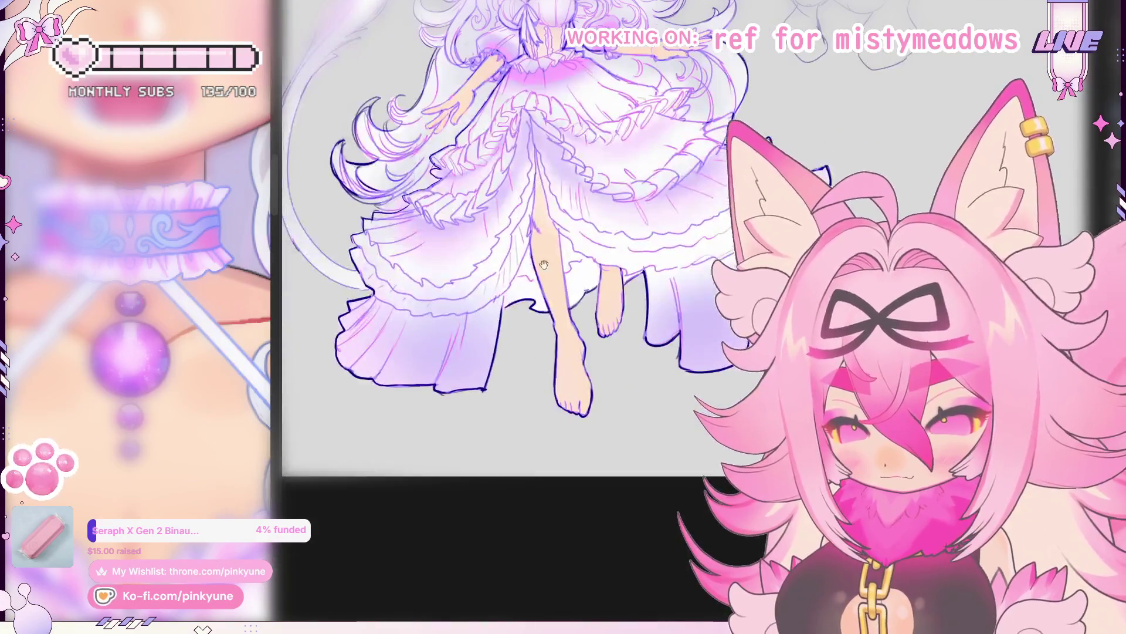
pyautogui.scroll(1, 515, 295)
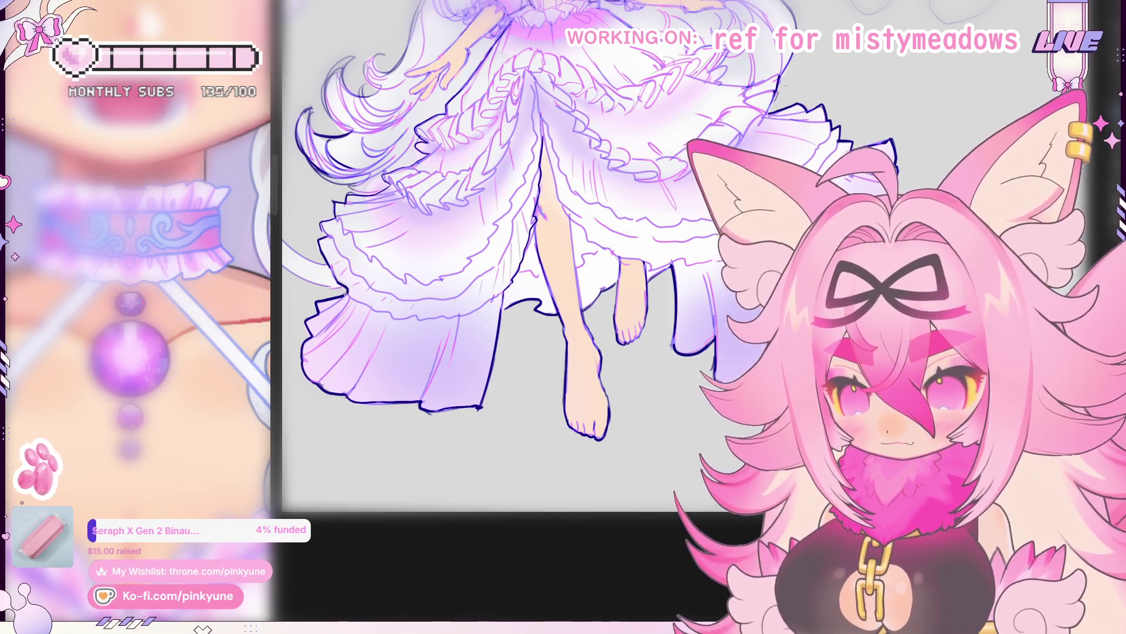
pyautogui.scroll(-2, 636, 262)
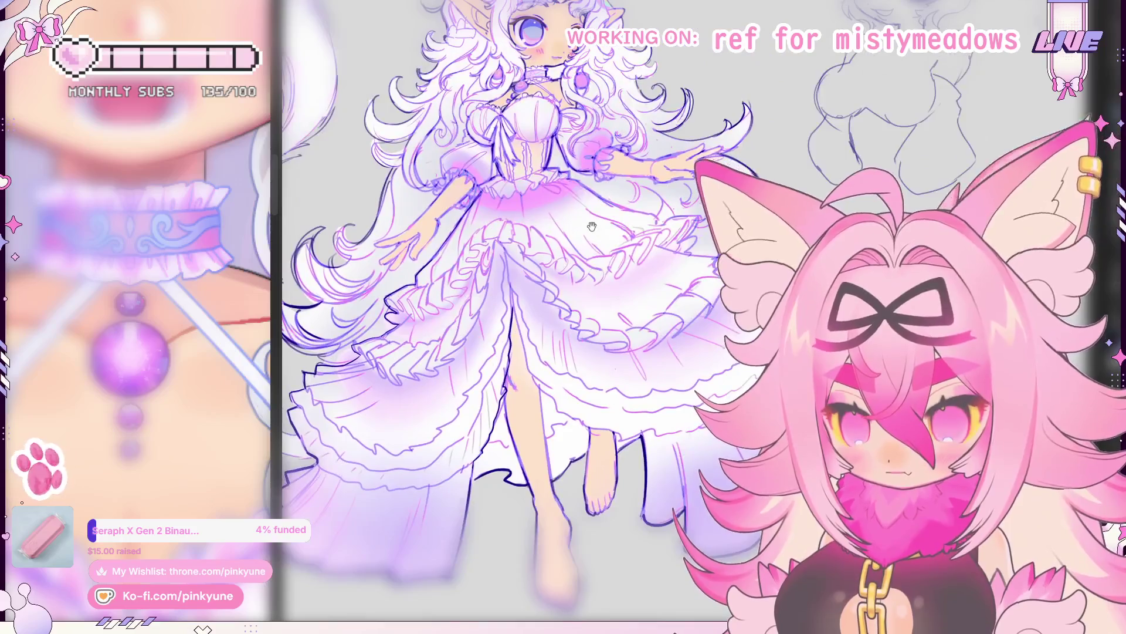
pyautogui.scroll(-2, 637, 263)
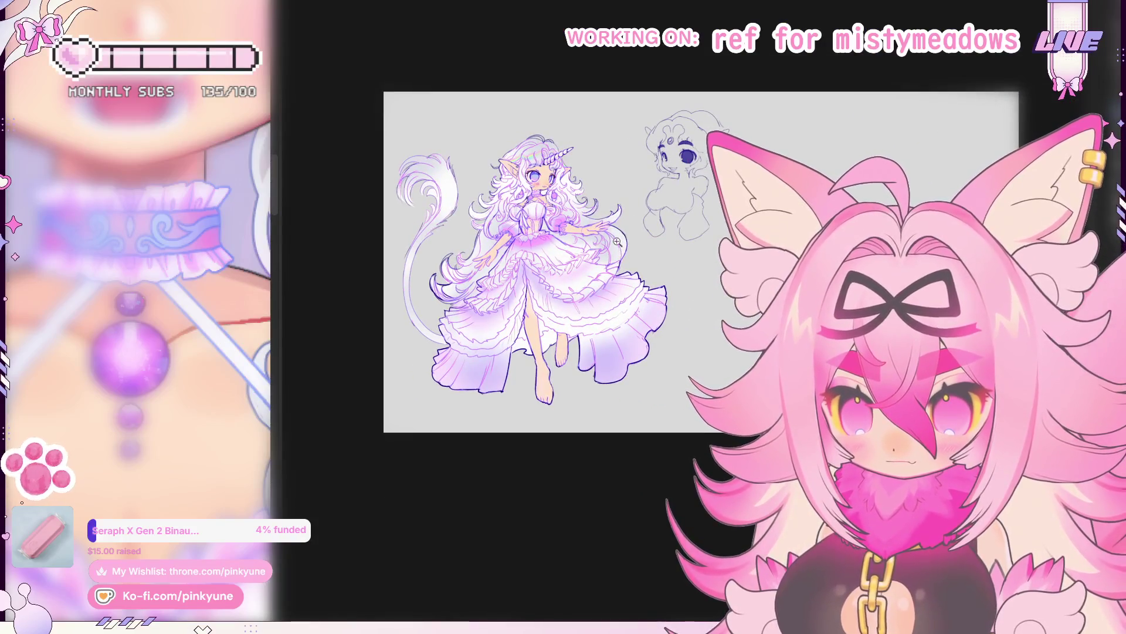
pyautogui.scroll(2, 618, 241)
pyautogui.scroll(1, 612, 255)
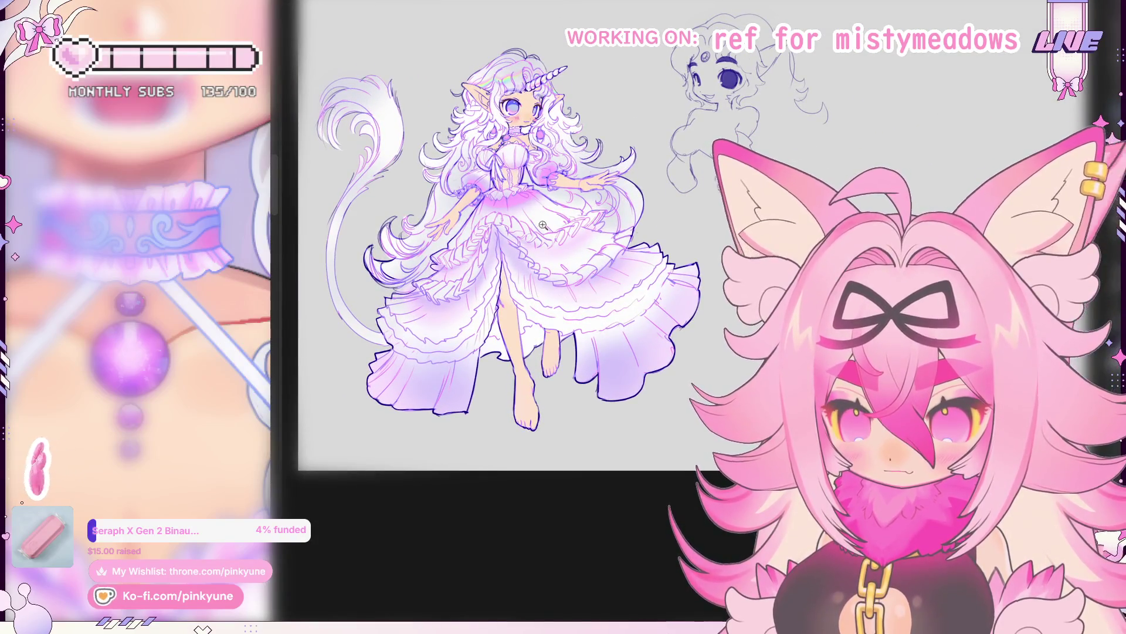
pyautogui.scroll(3, 544, 225)
pyautogui.scroll(1, 541, 236)
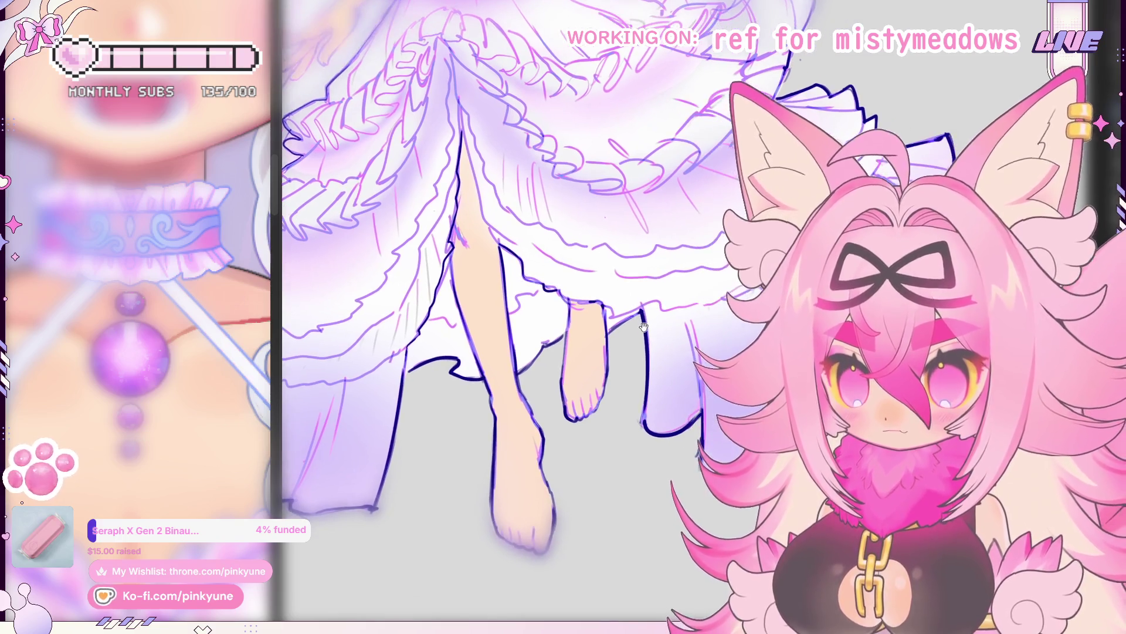
pyautogui.moveTo(669, 329); pyautogui.dragTo(611, 281)
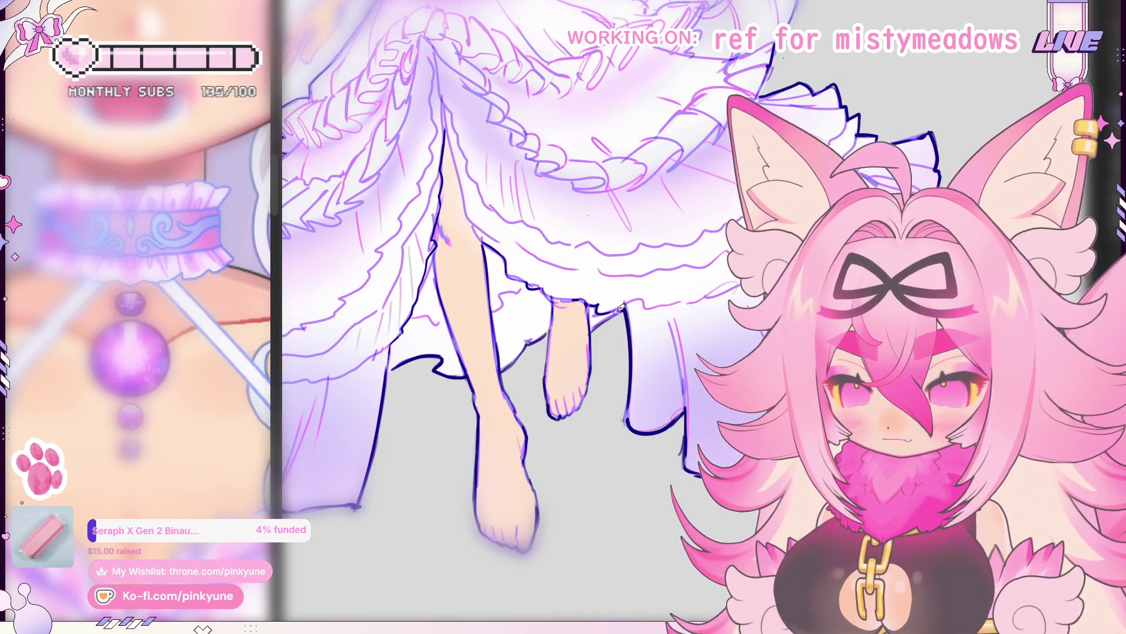
pyautogui.moveTo(664, 306)
pyautogui.mouseDown()
pyautogui.moveTo(621, 300)
pyautogui.moveTo(659, 292)
pyautogui.mouseUp()
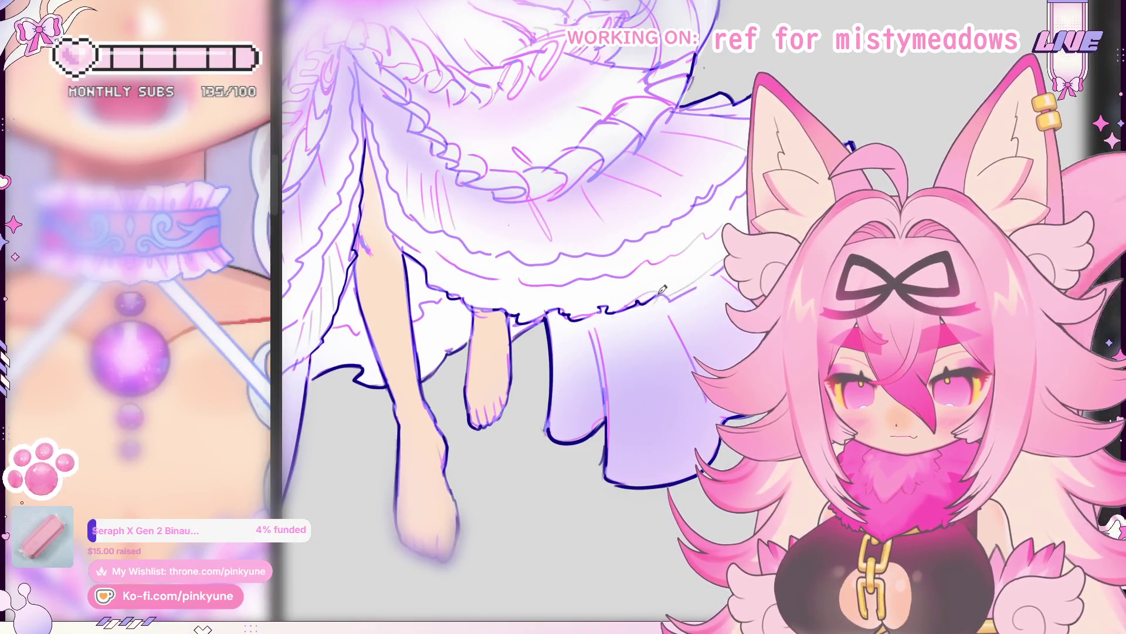
pyautogui.moveTo(659, 291); pyautogui.dragTo(670, 295)
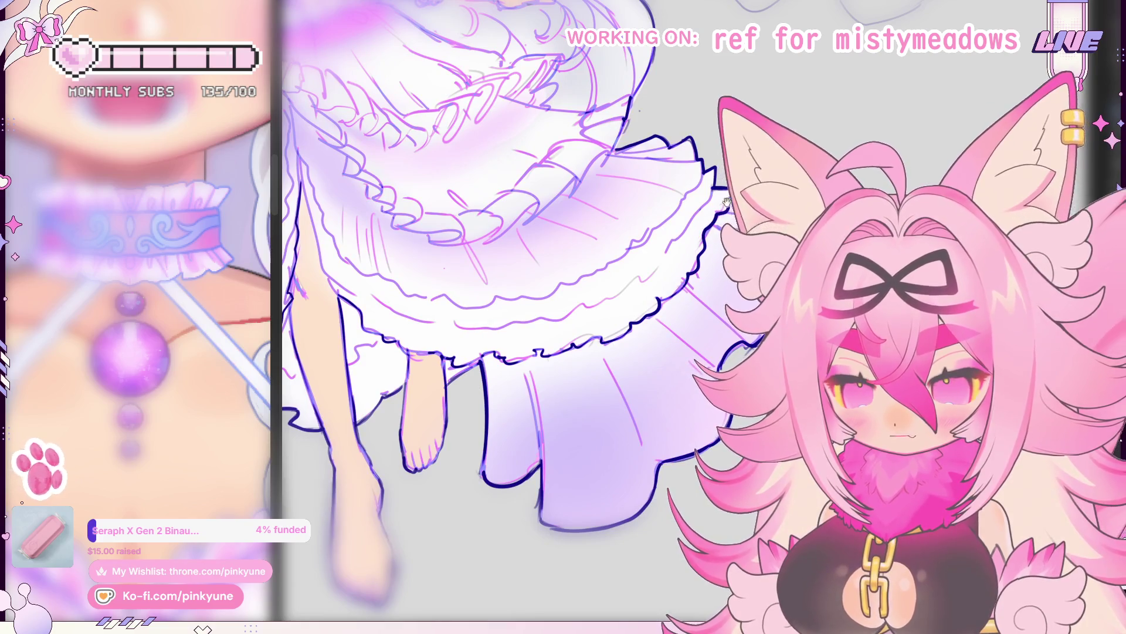
pyautogui.scroll(-3, 727, 203)
pyautogui.scroll(3, 481, 299)
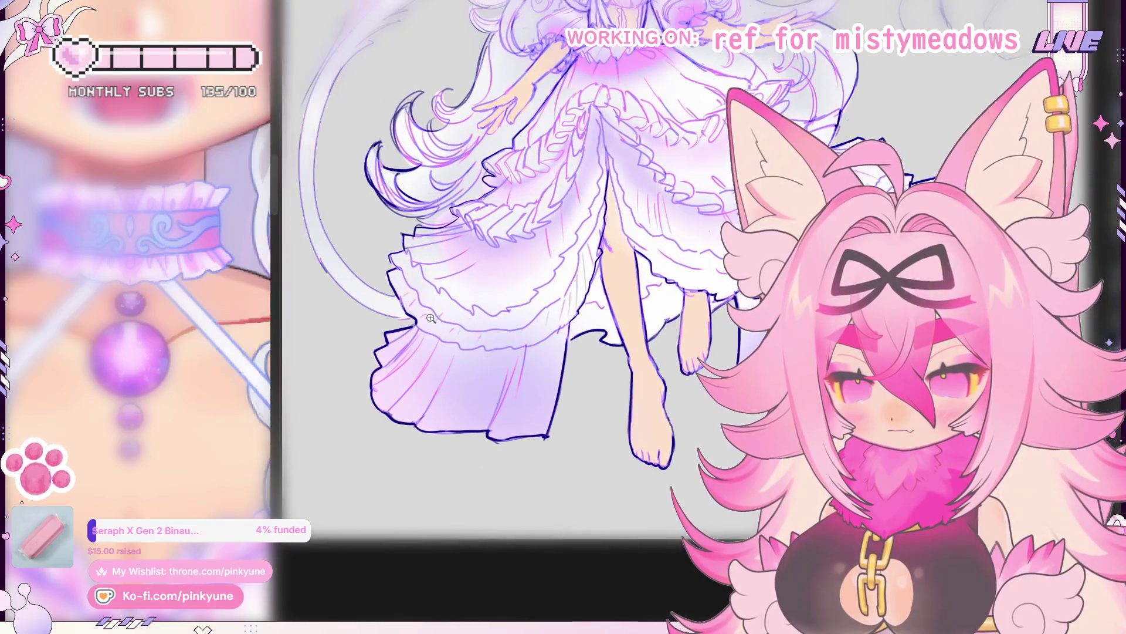
pyautogui.scroll(2, 458, 317)
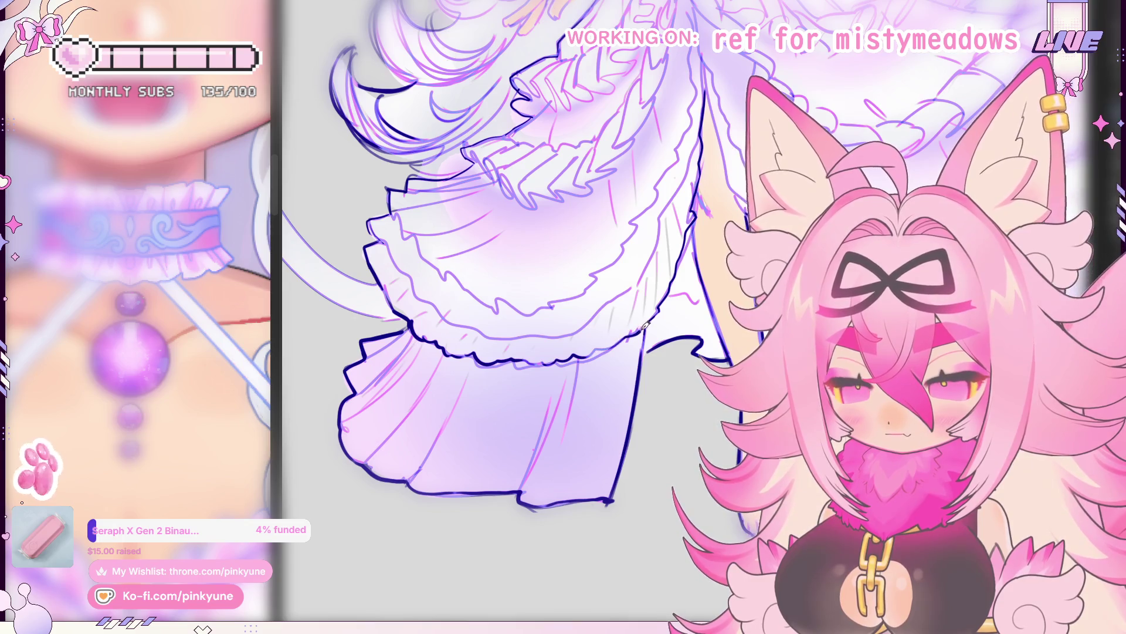
pyautogui.scroll(-3, 660, 307)
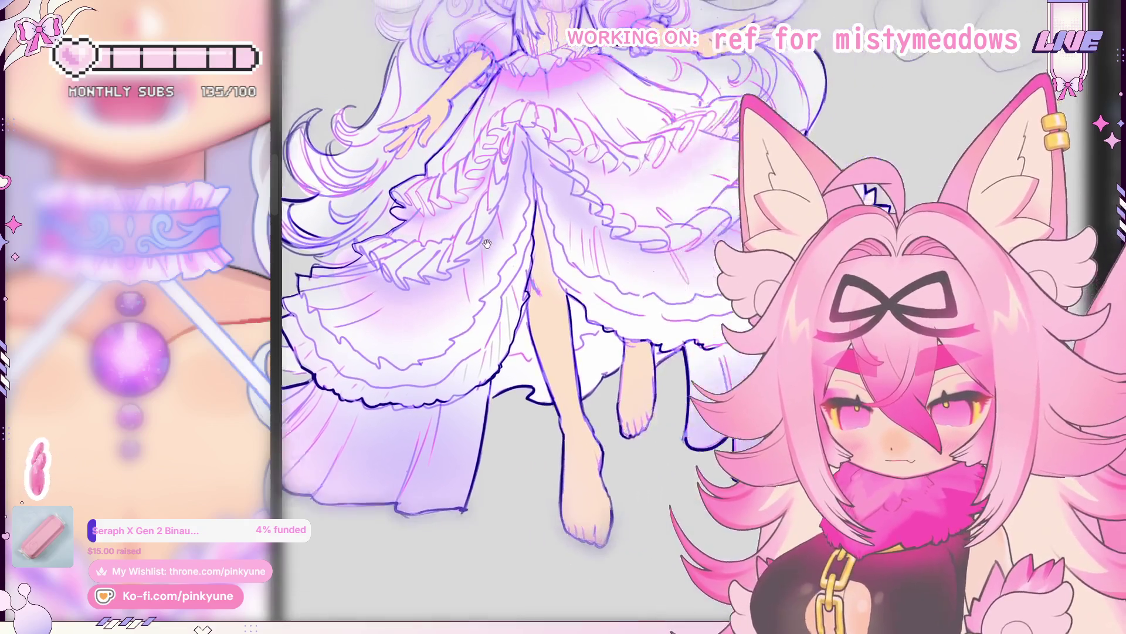
pyautogui.moveTo(590, 322); pyautogui.dragTo(501, 334)
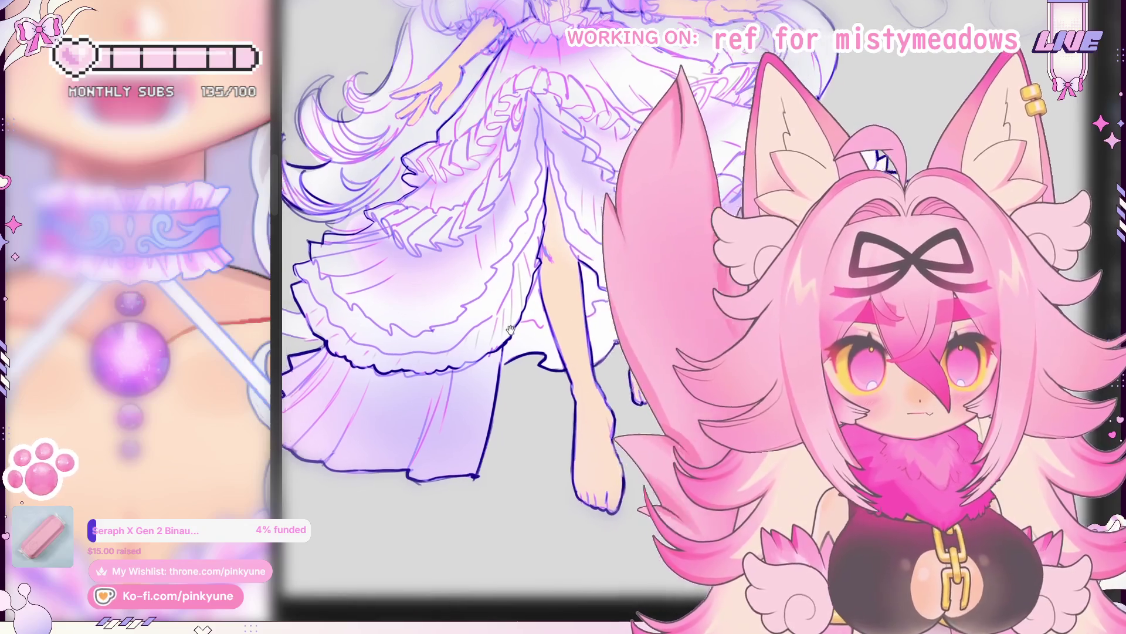
pyautogui.scroll(1, 502, 333)
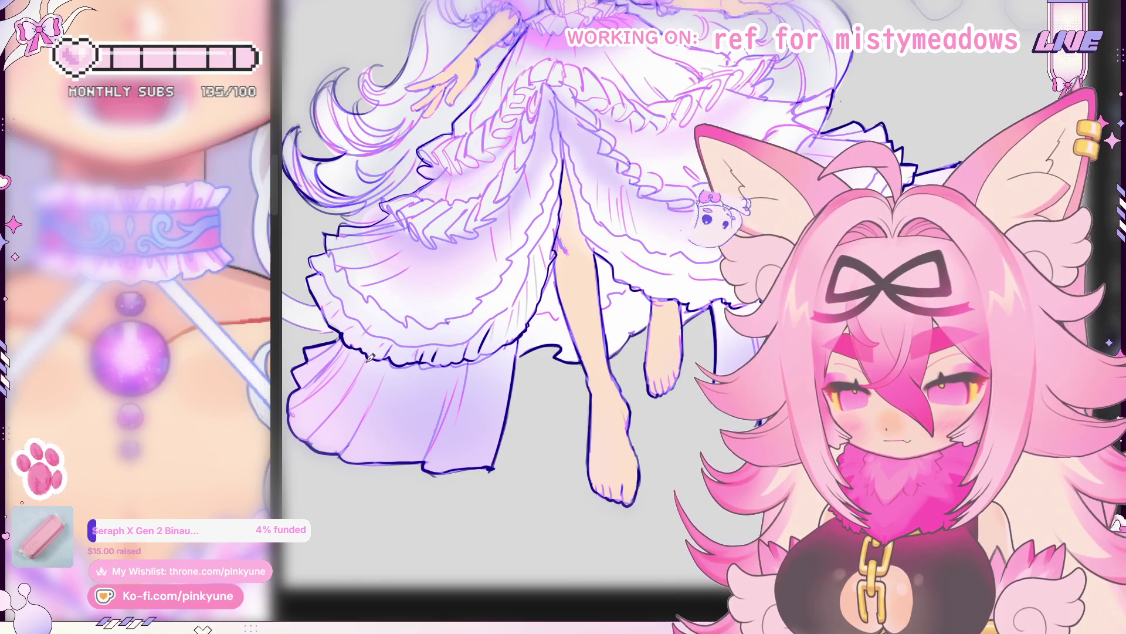
pyautogui.moveTo(685, 246); pyautogui.dragTo(532, 272)
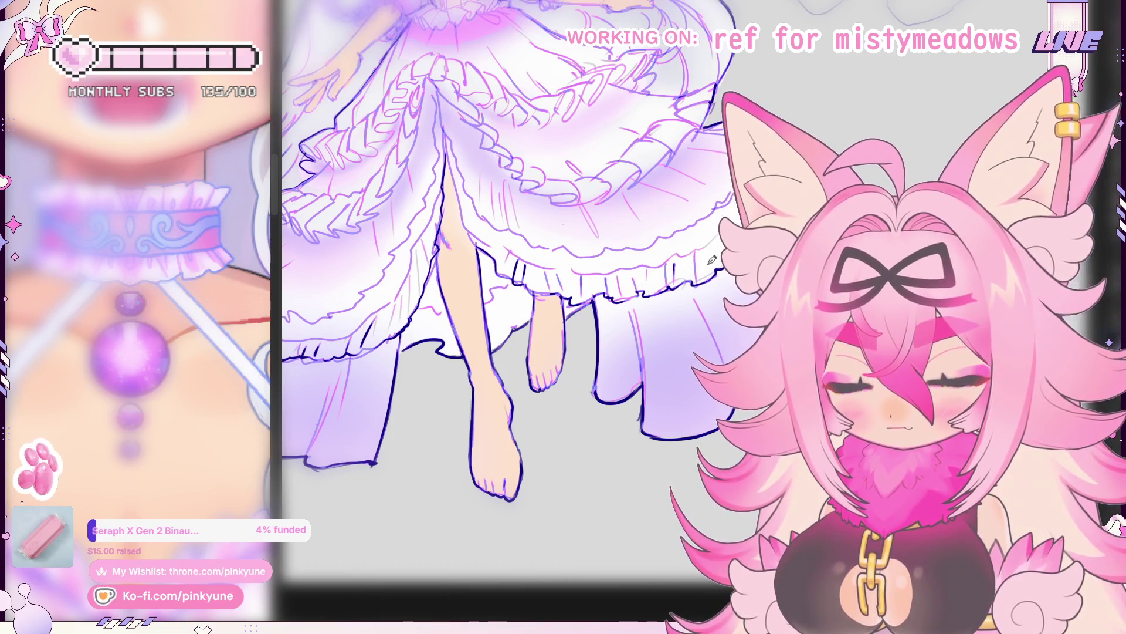
pyautogui.moveTo(739, 242); pyautogui.dragTo(683, 269)
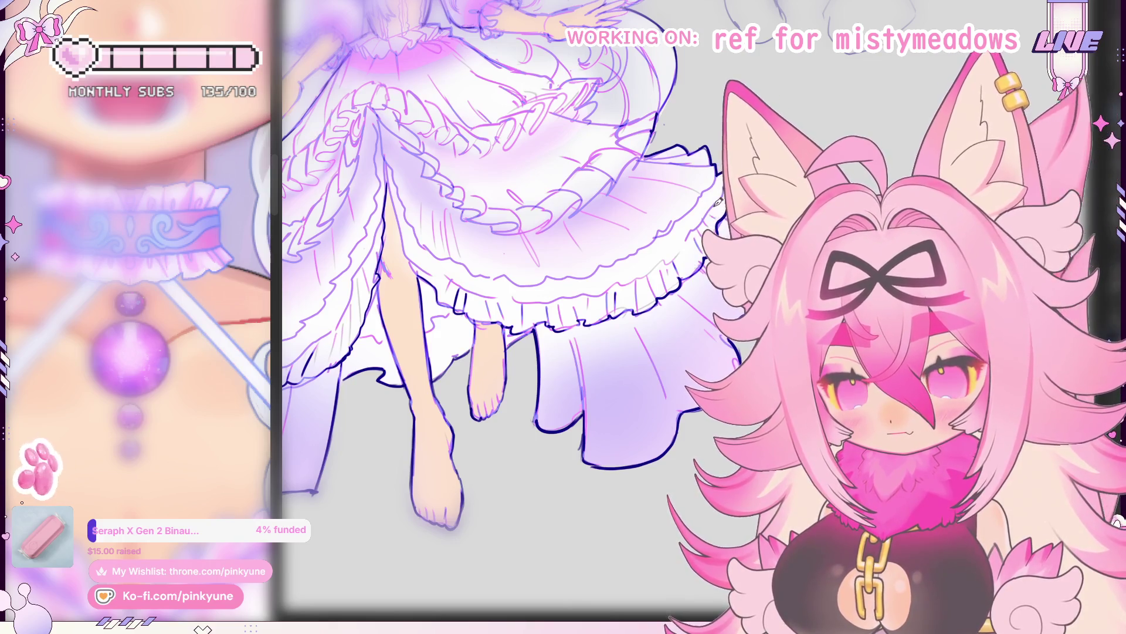
pyautogui.scroll(-3, 624, 236)
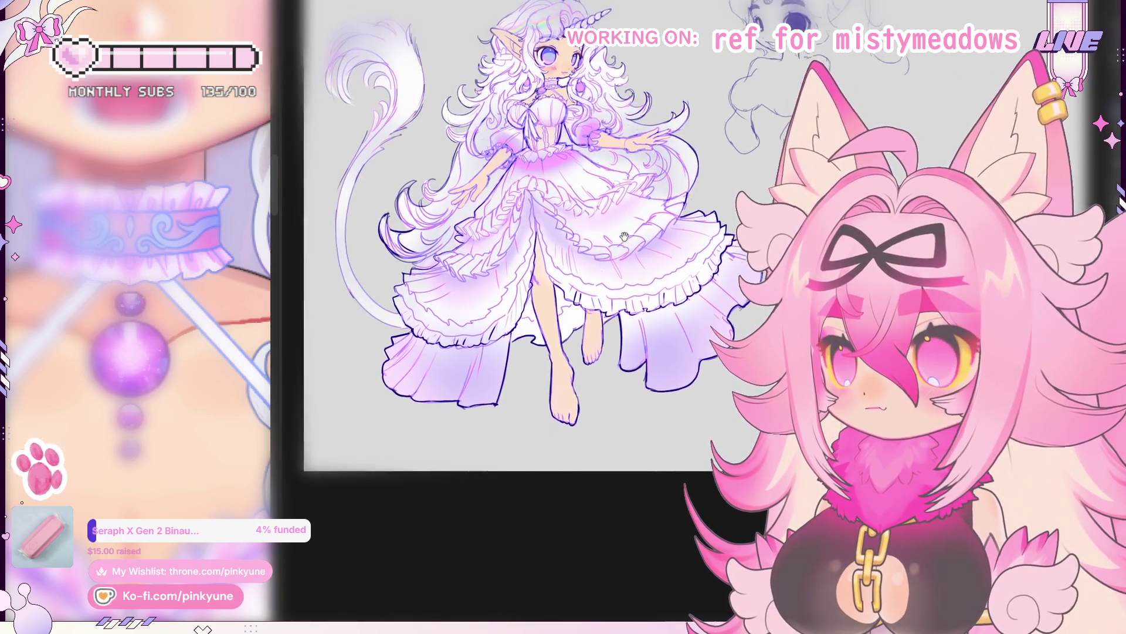
pyautogui.scroll(3, 388, 336)
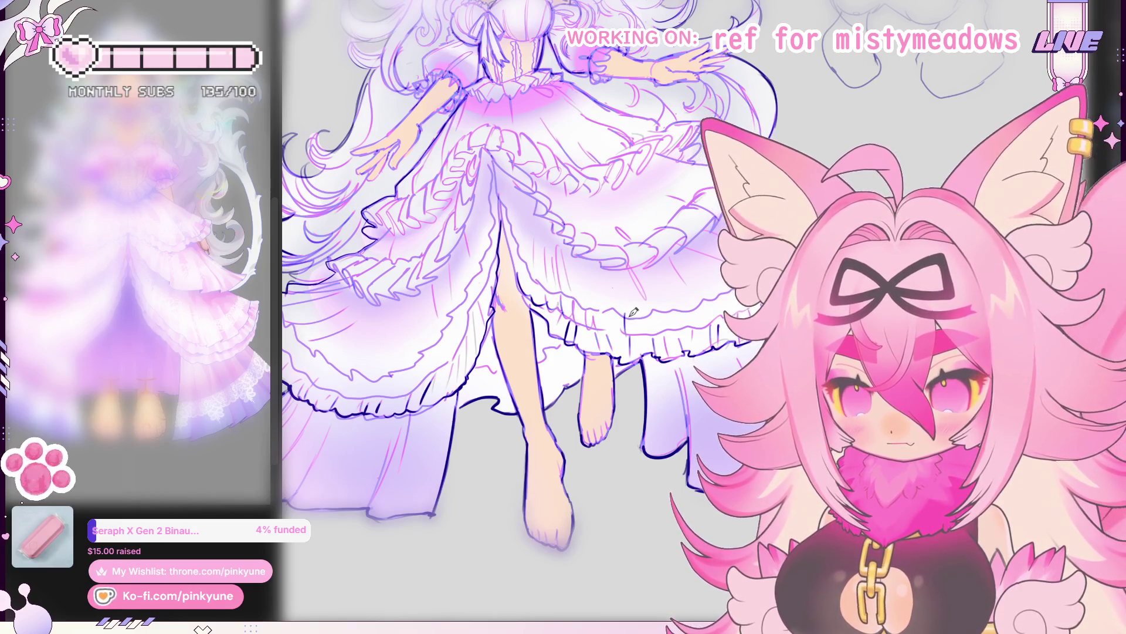
# Step: Shift the dress slightly left to reach the bottom skirt ruffles
pyautogui.moveTo(635, 319); pyautogui.dragTo(632, 263)
pyautogui.scroll(2, 630, 263)
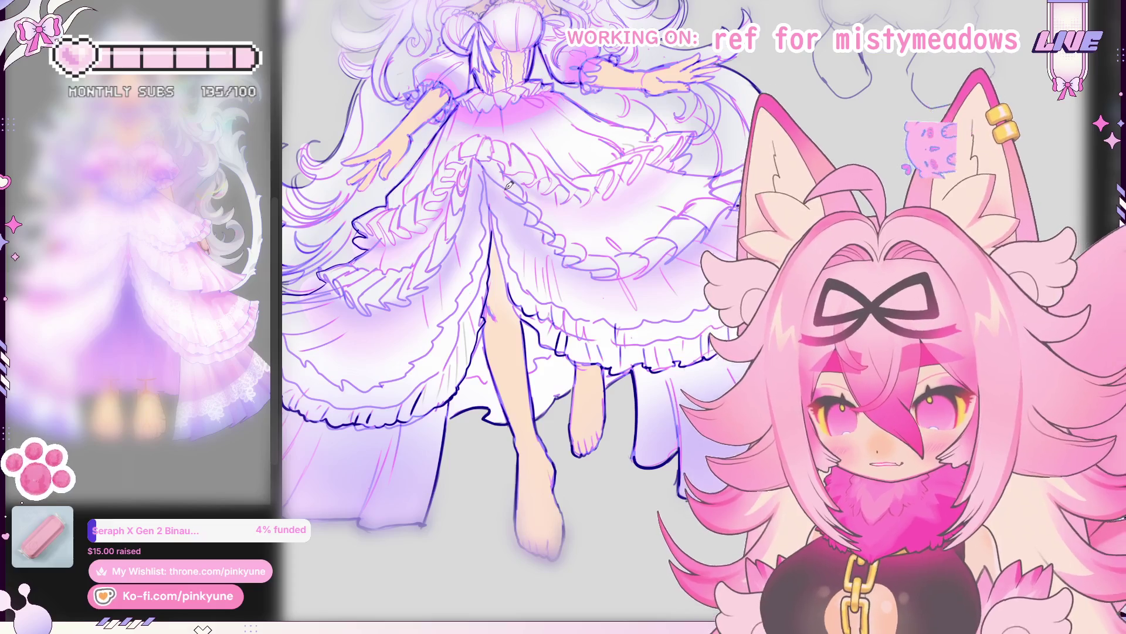
pyautogui.scroll(2, 483, 213)
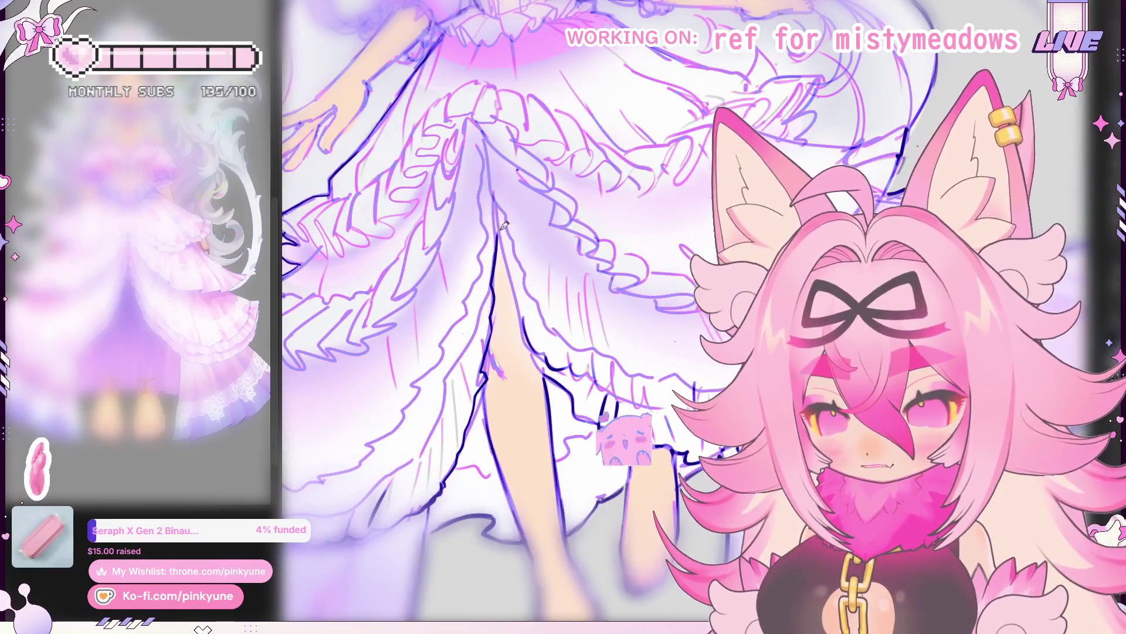
pyautogui.scroll(-3, 519, 301)
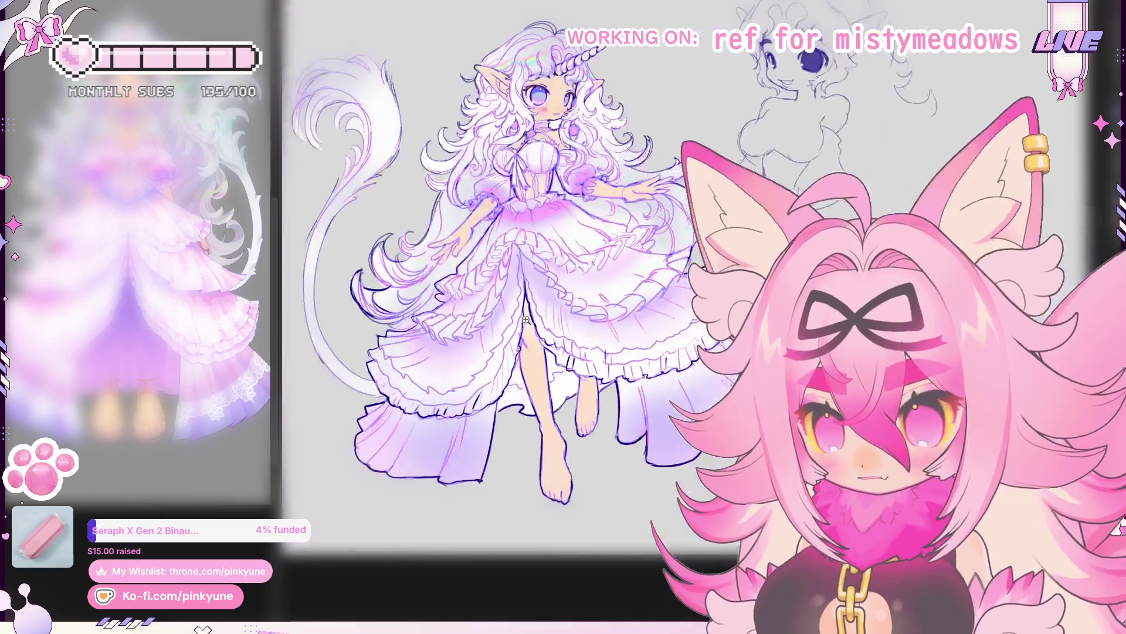
pyautogui.scroll(1, 520, 302)
pyautogui.scroll(1, 520, 301)
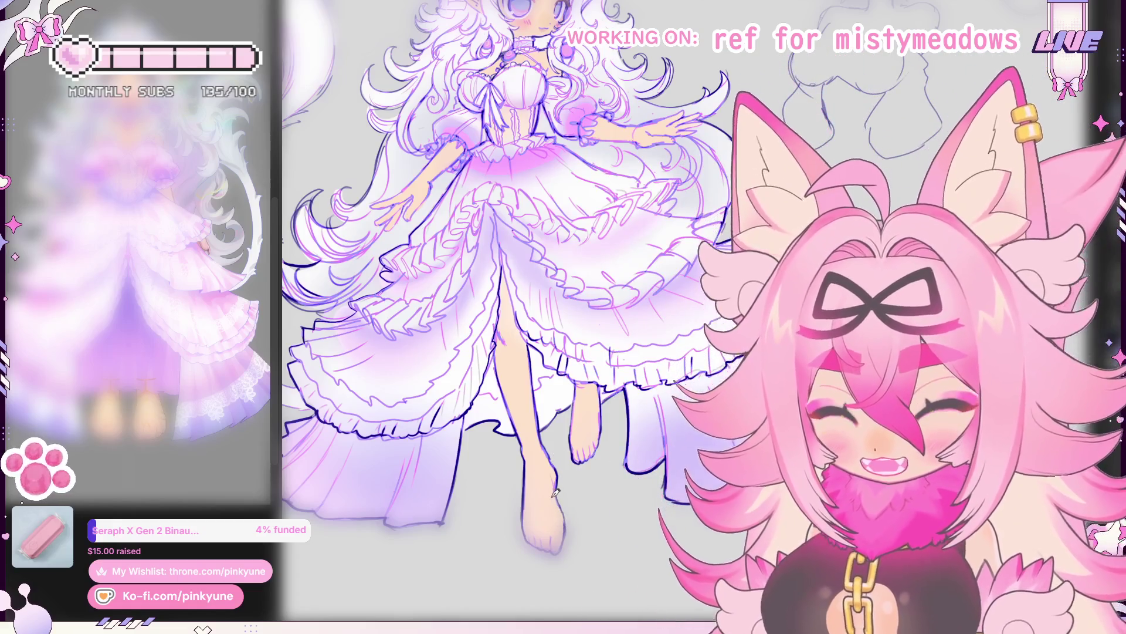
pyautogui.scroll(1, 438, 226)
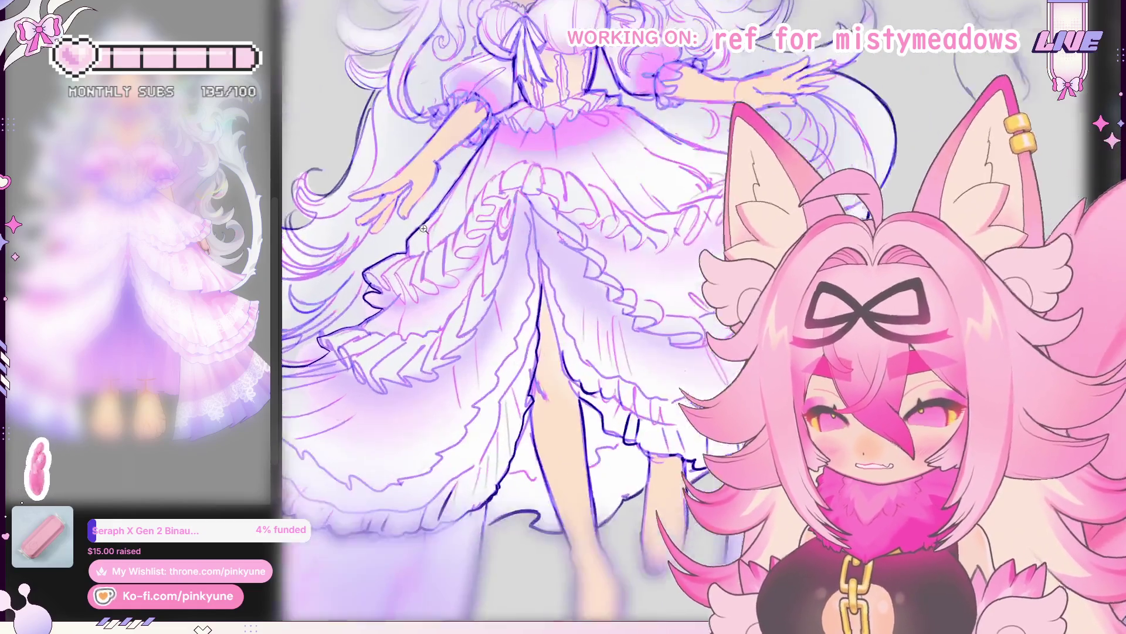
pyautogui.scroll(1, 438, 246)
pyautogui.scroll(1, 438, 273)
pyautogui.scroll(1, 439, 299)
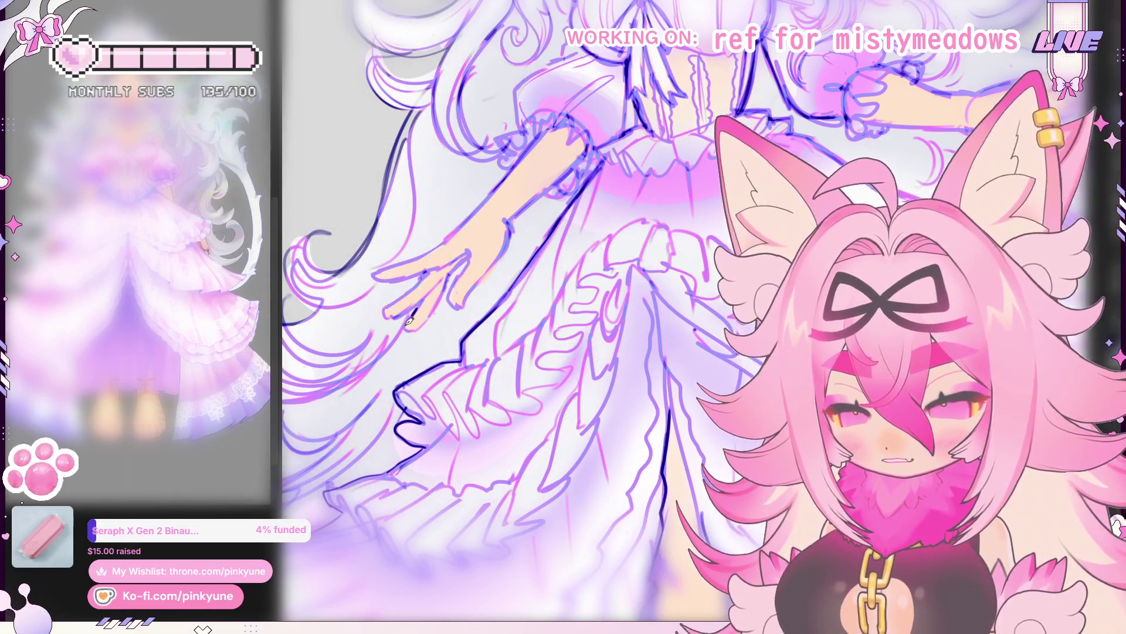
pyautogui.scroll(2, 440, 305)
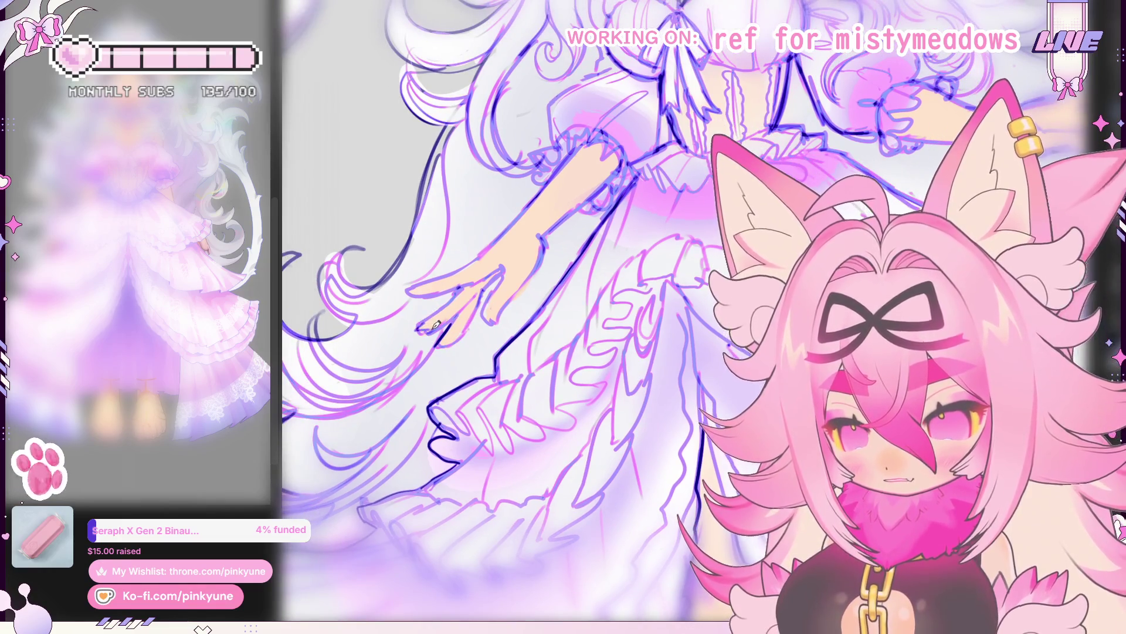
# Step: Tilt and move the canvas around the lowered hand, upper arm and bodice for inking
pyautogui.moveTo(456, 305); pyautogui.dragTo(445, 342)
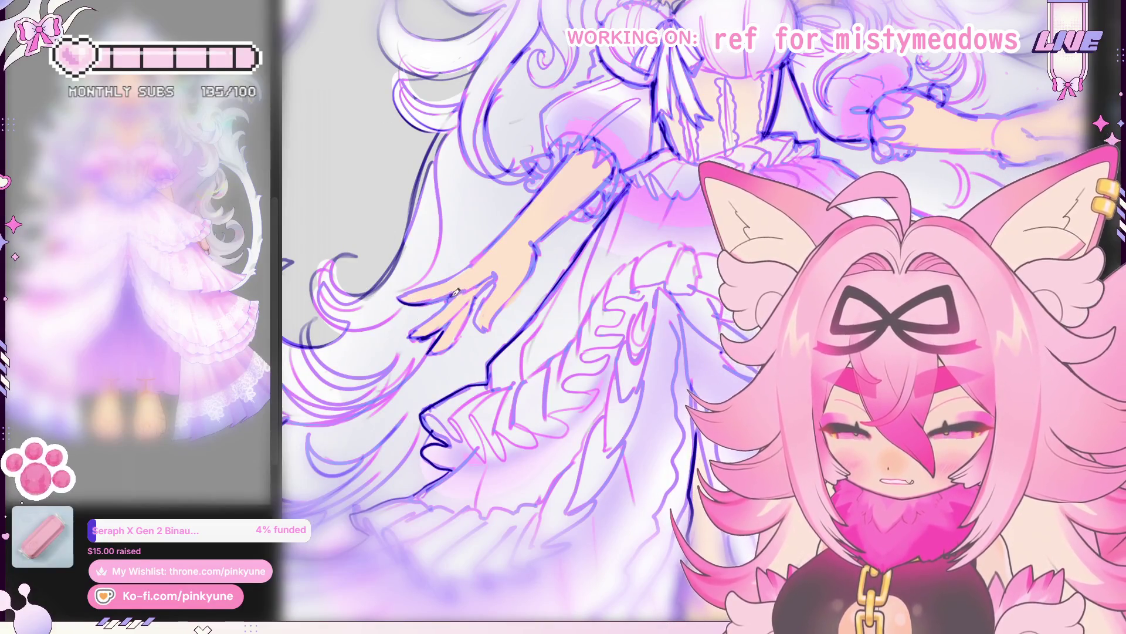
pyautogui.moveTo(468, 289); pyautogui.dragTo(437, 302)
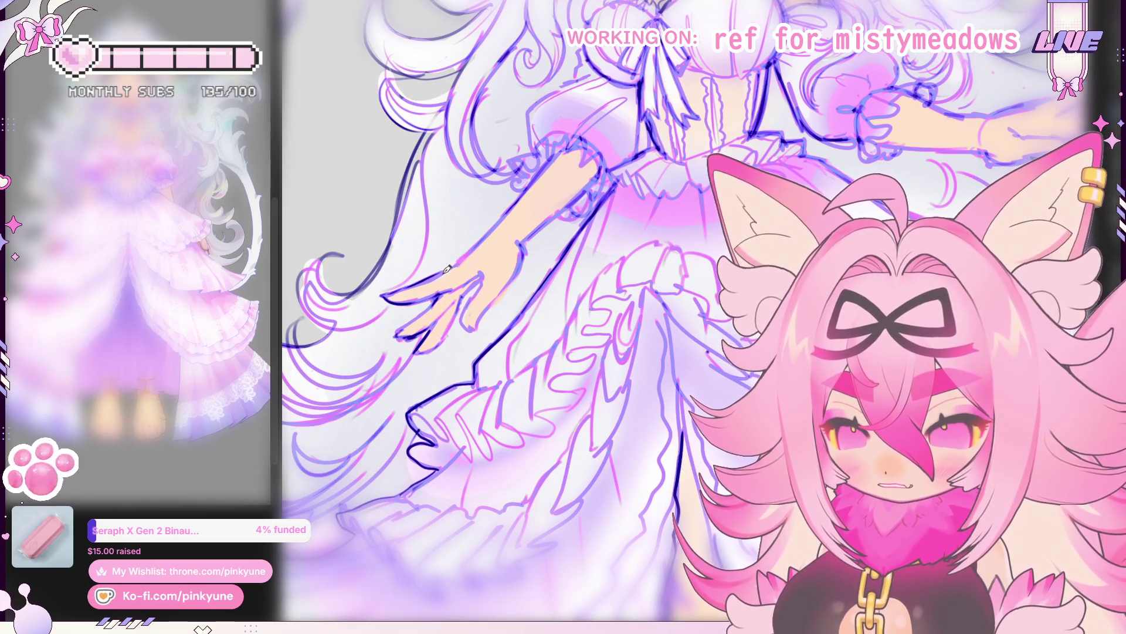
pyautogui.moveTo(505, 246); pyautogui.dragTo(481, 249)
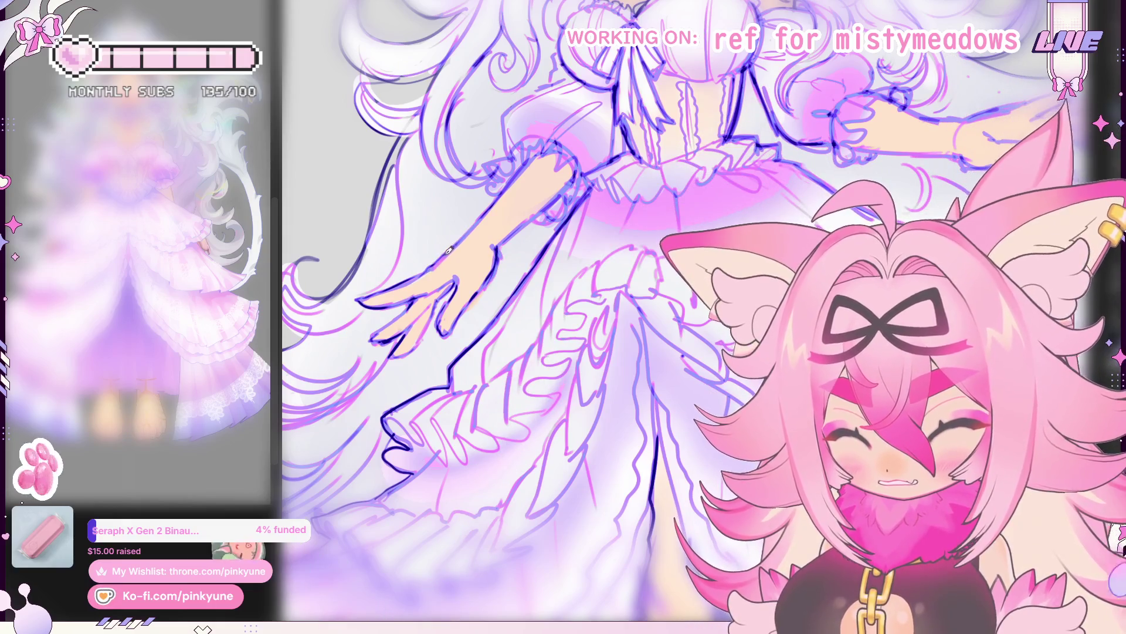
pyautogui.moveTo(478, 222); pyautogui.dragTo(459, 258)
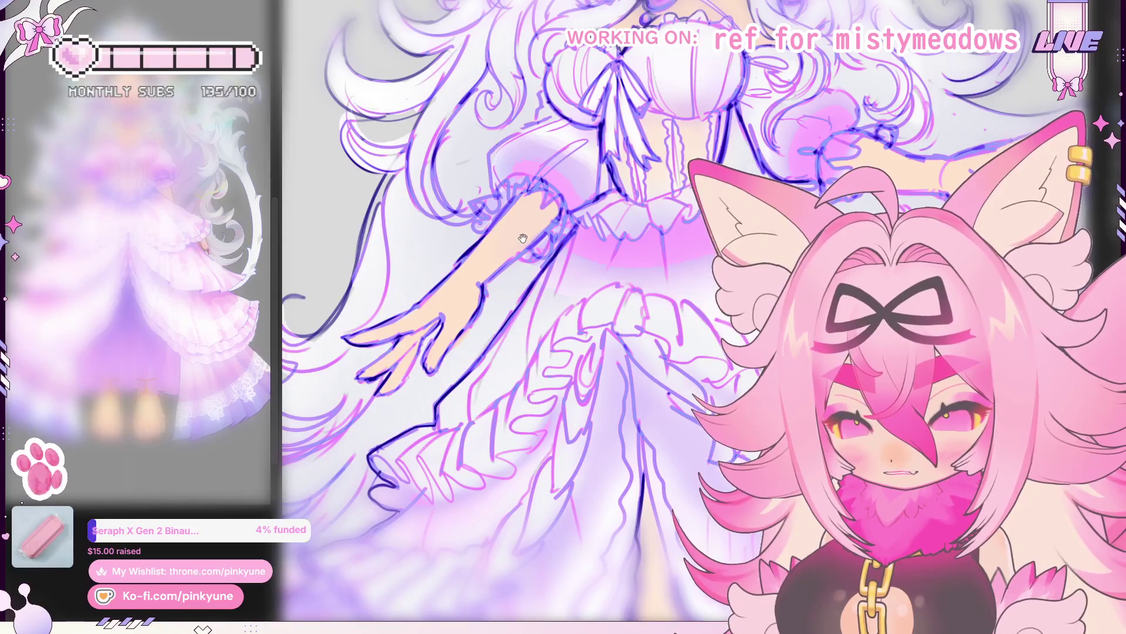
pyautogui.moveTo(522, 237); pyautogui.dragTo(468, 290)
pyautogui.scroll(-2, 514, 246)
pyautogui.scroll(-1, 515, 282)
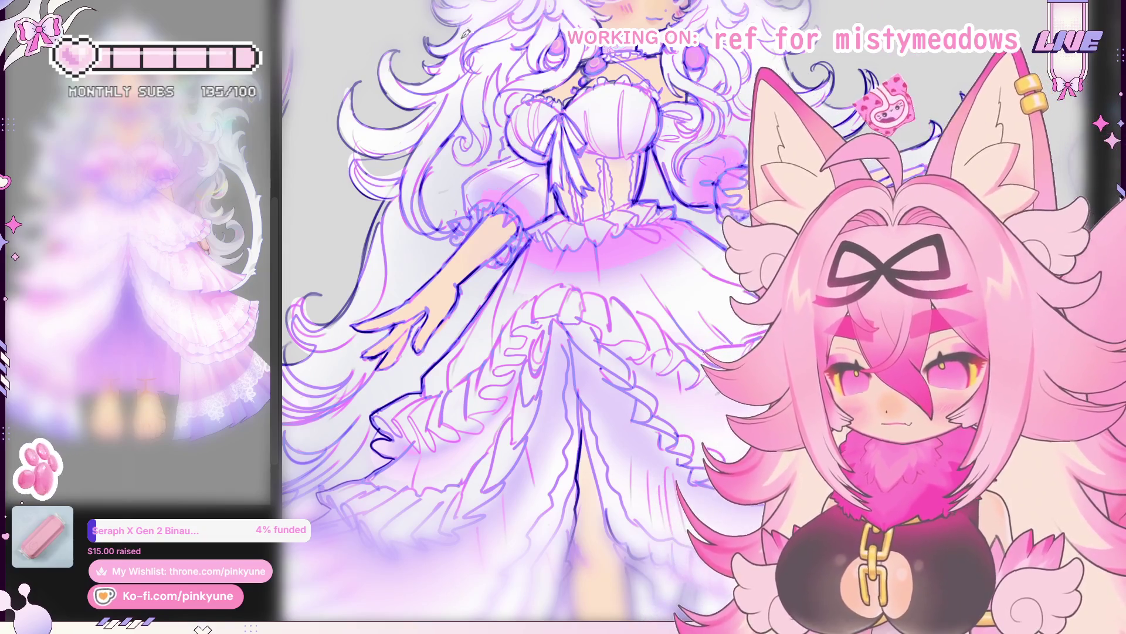
pyautogui.scroll(1, 536, 203)
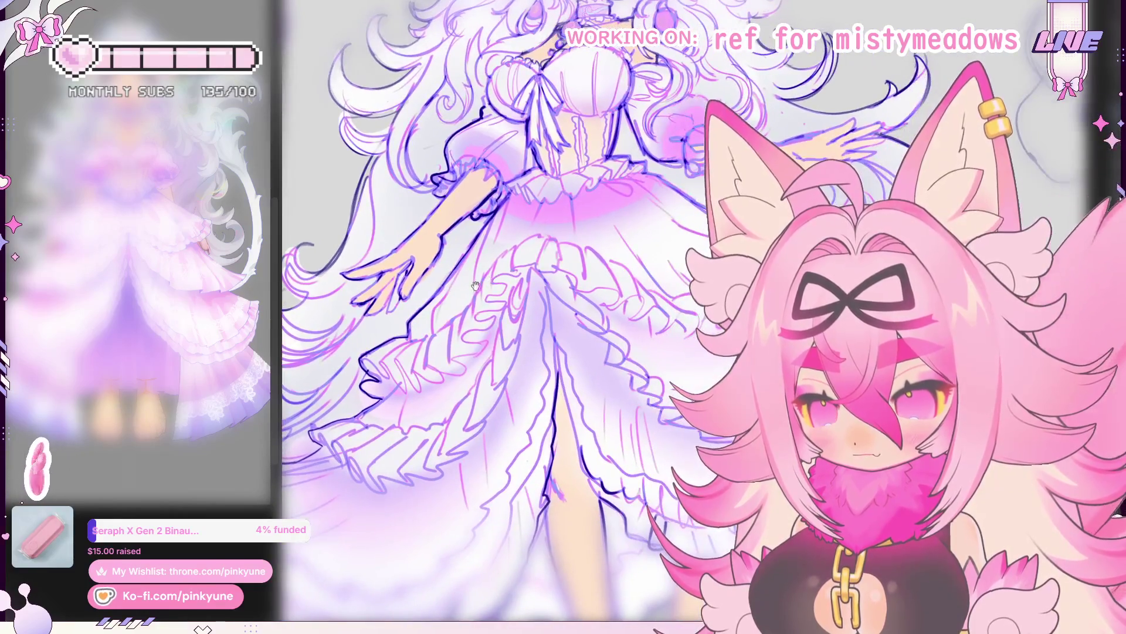
pyautogui.scroll(2, 424, 290)
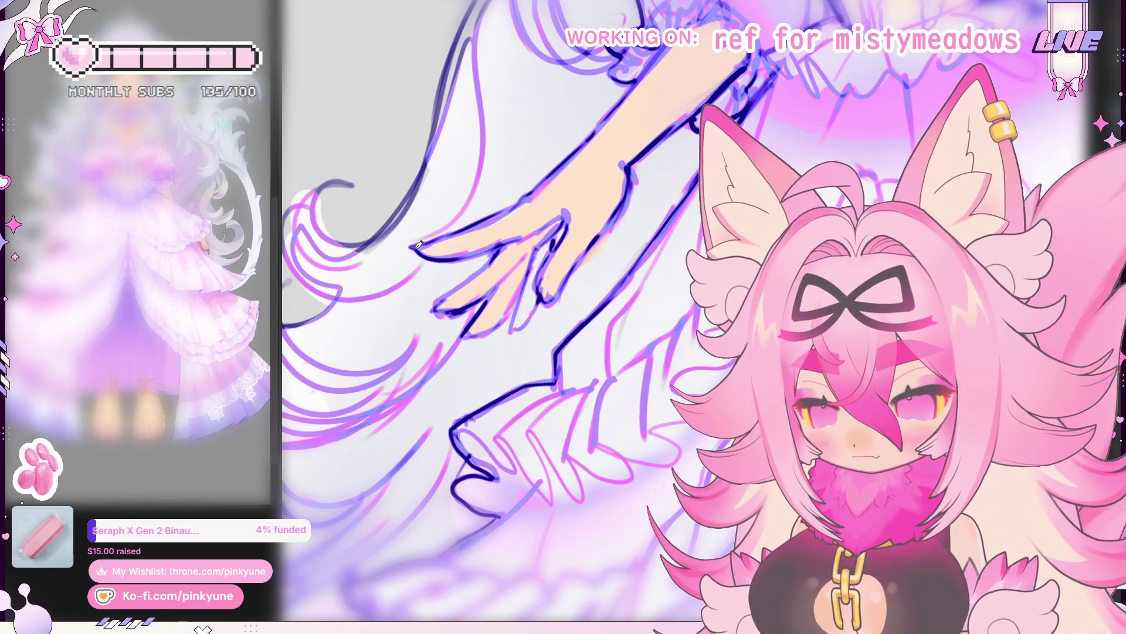
# Step: Reposition the close-up of the arm and hand
pyautogui.moveTo(479, 262)
pyautogui.mouseDown()
pyautogui.moveTo(436, 280)
pyautogui.moveTo(458, 296)
pyautogui.mouseUp()
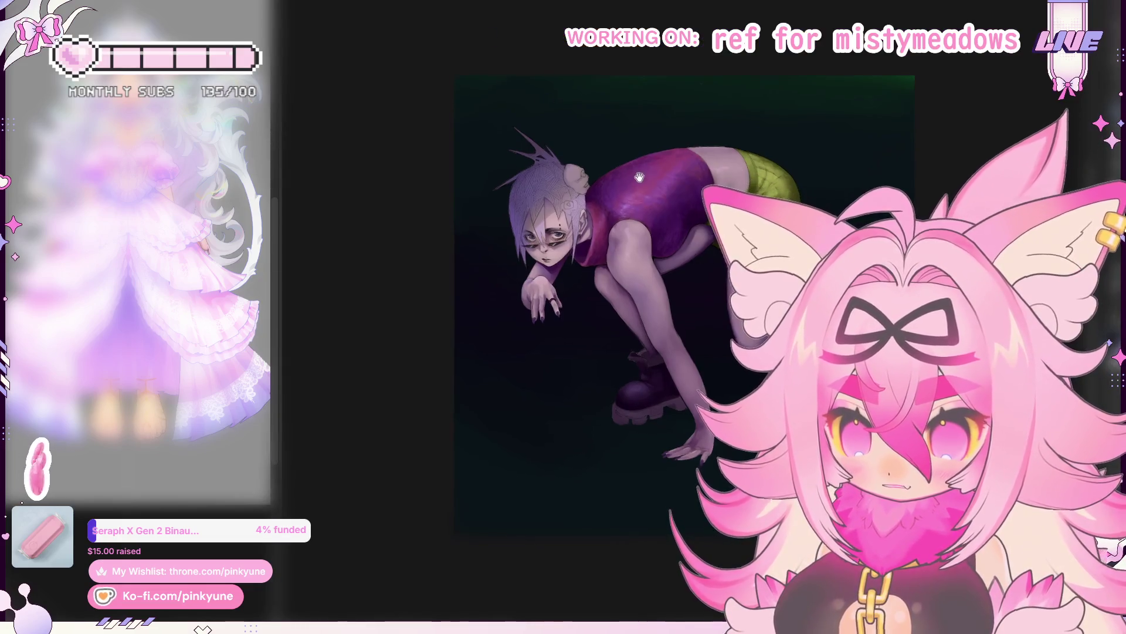
pyautogui.scroll(1, 544, 360)
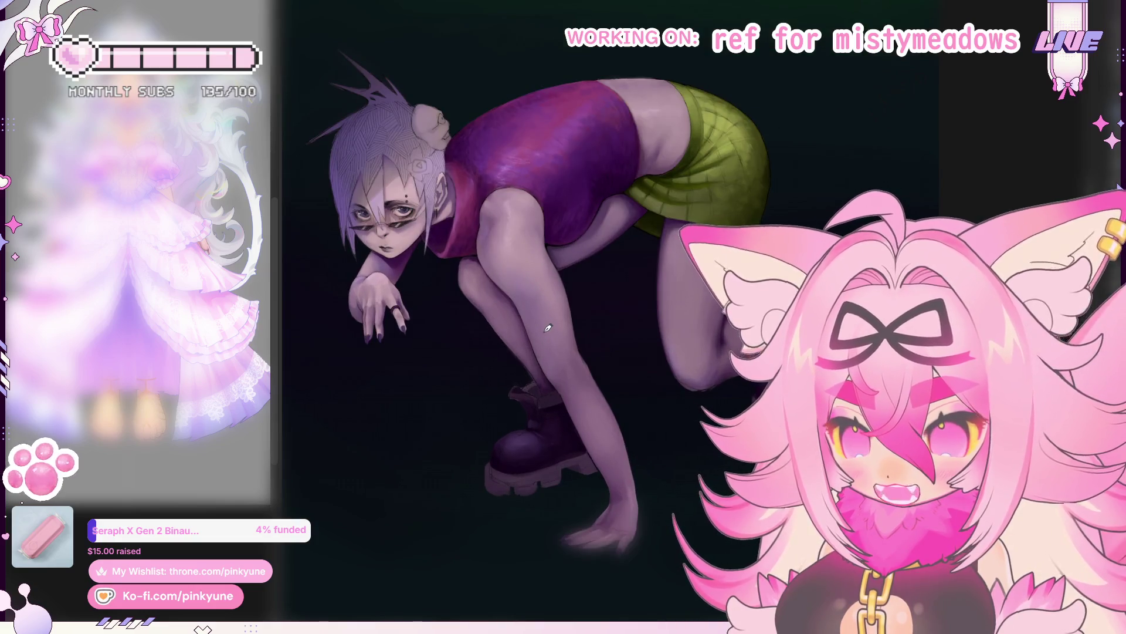
pyautogui.scroll(-2, 547, 328)
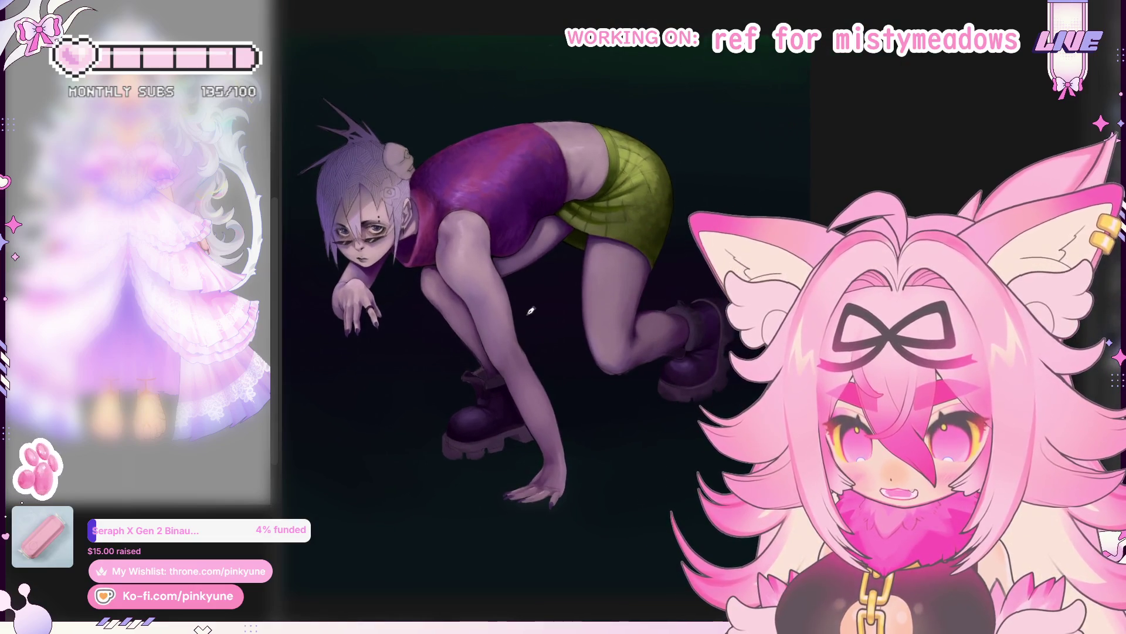
pyautogui.scroll(1, 531, 310)
pyautogui.scroll(1, 316, 233)
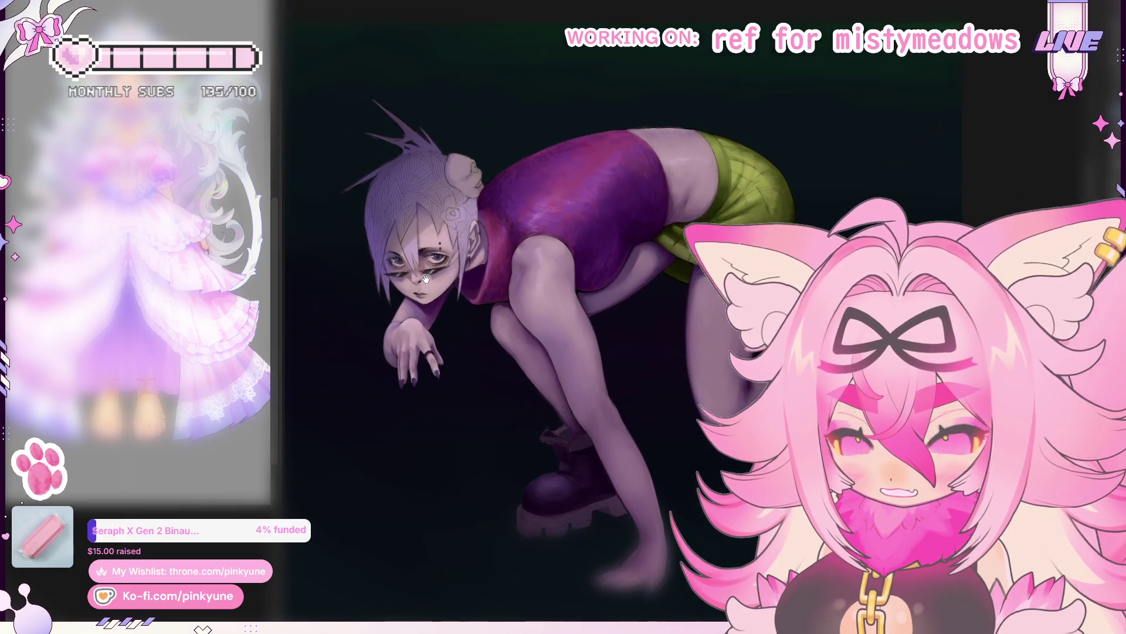
pyautogui.scroll(1, 318, 234)
pyautogui.scroll(1, 352, 237)
pyautogui.scroll(2, 412, 243)
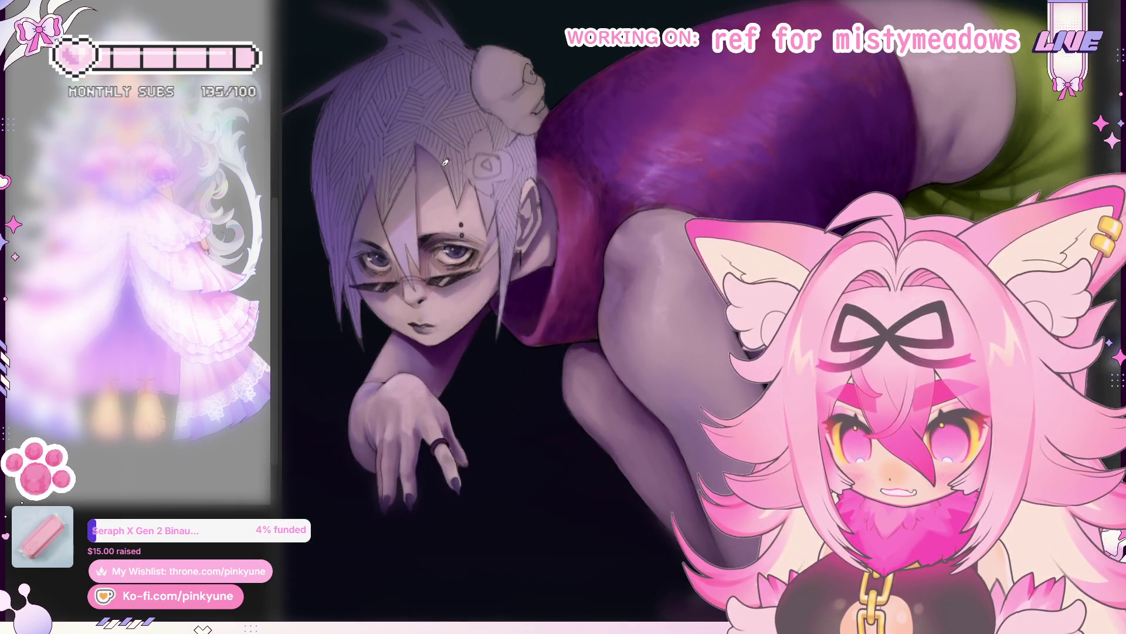
pyautogui.scroll(1, 405, 273)
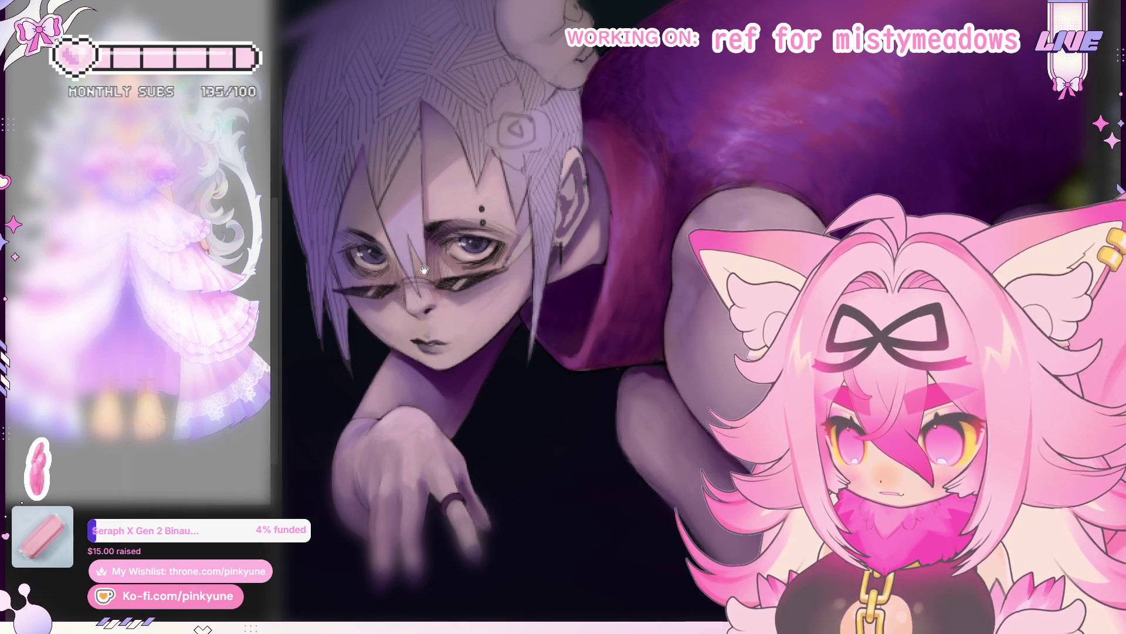
pyautogui.scroll(-2, 424, 270)
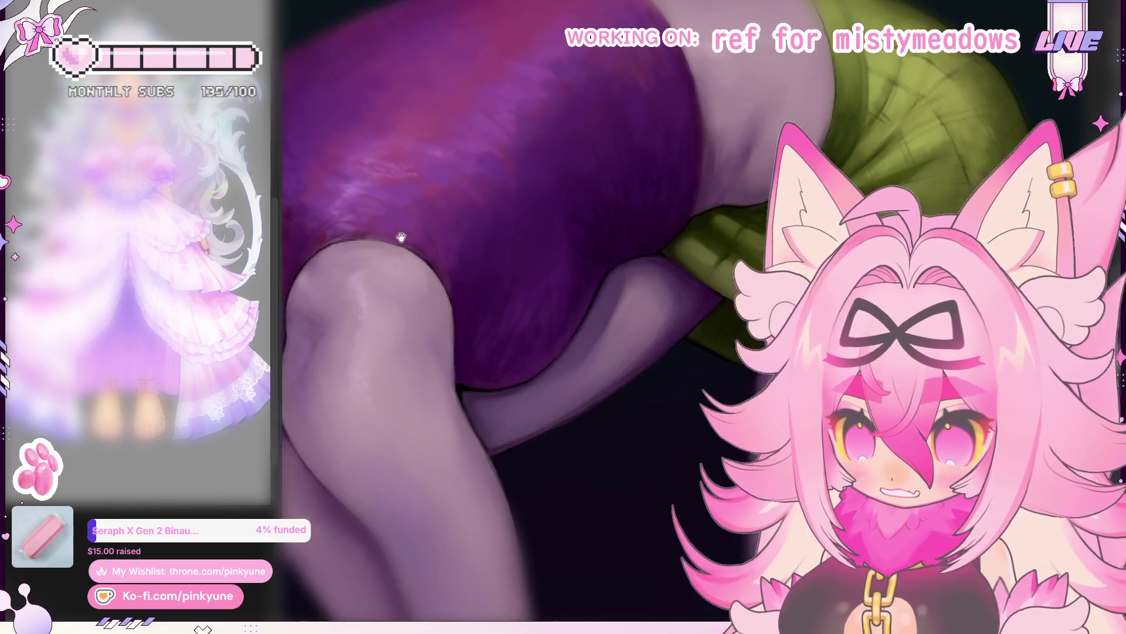
pyautogui.scroll(-3, 599, 168)
pyautogui.scroll(1, 570, 143)
# Step: View the crouching grey-haired figure painting in full, then switch back to the unicorn girl drawing
pyautogui.moveTo(667, 212); pyautogui.dragTo(540, 195)
pyautogui.scroll(-2, 546, 193)
pyautogui.scroll(-2, 564, 194)
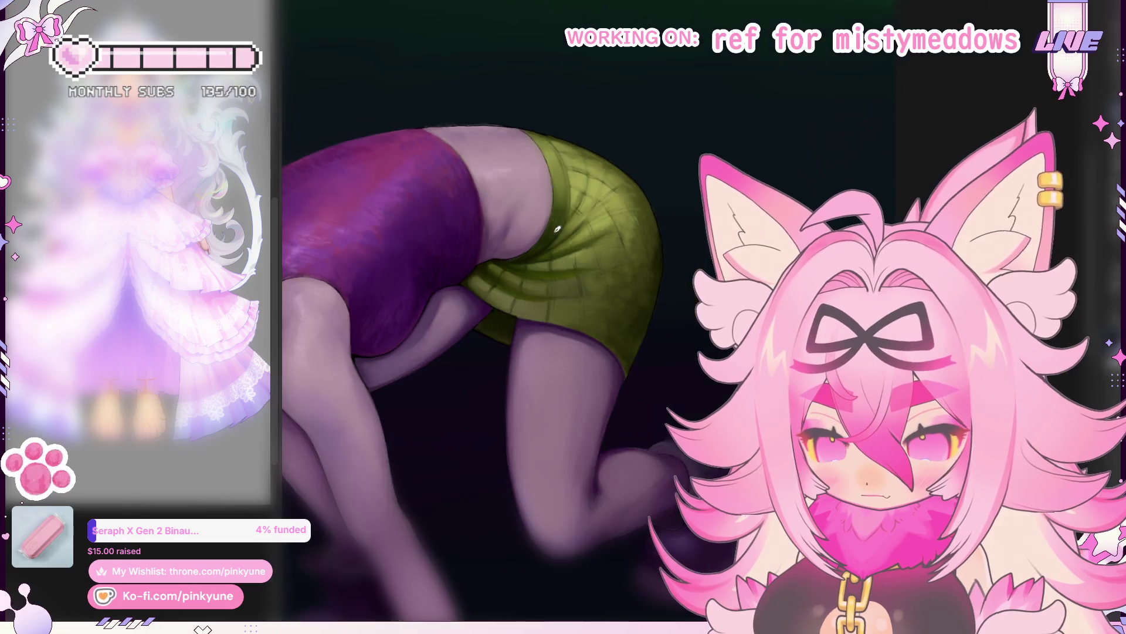
pyautogui.scroll(-1, 434, 266)
pyautogui.moveTo(387, 228); pyautogui.dragTo(557, 225)
pyautogui.scroll(1, 406, 271)
pyautogui.scroll(1, 441, 275)
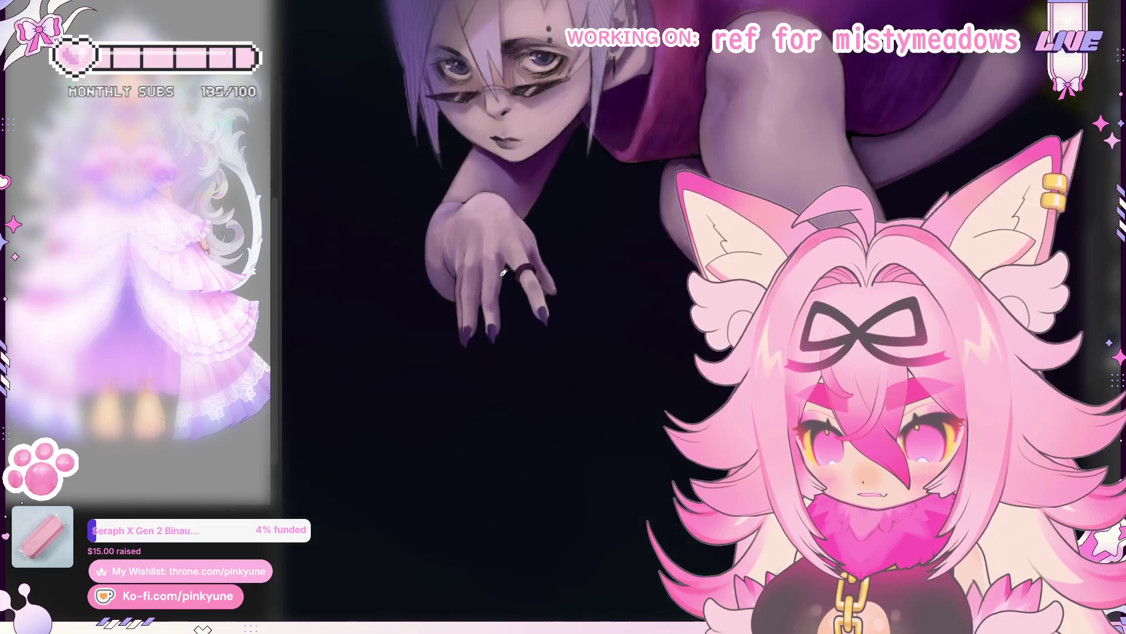
pyautogui.scroll(1, 475, 280)
pyautogui.scroll(1, 508, 286)
pyautogui.scroll(-1, 507, 285)
pyautogui.scroll(-1, 511, 288)
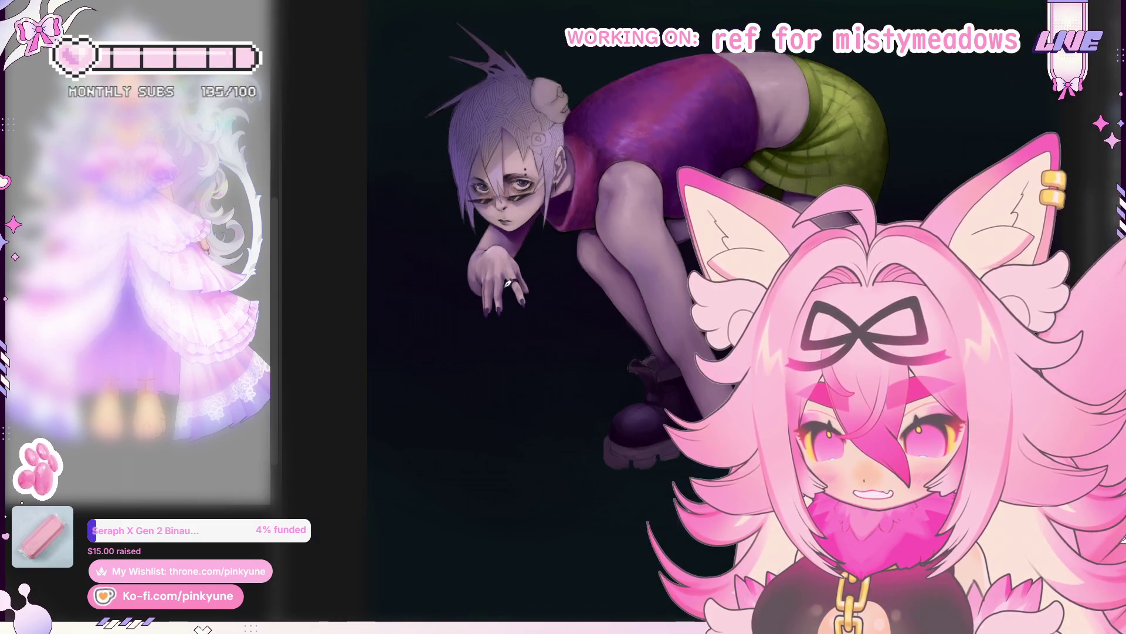
pyautogui.scroll(1, 543, 297)
pyautogui.scroll(-1, 563, 295)
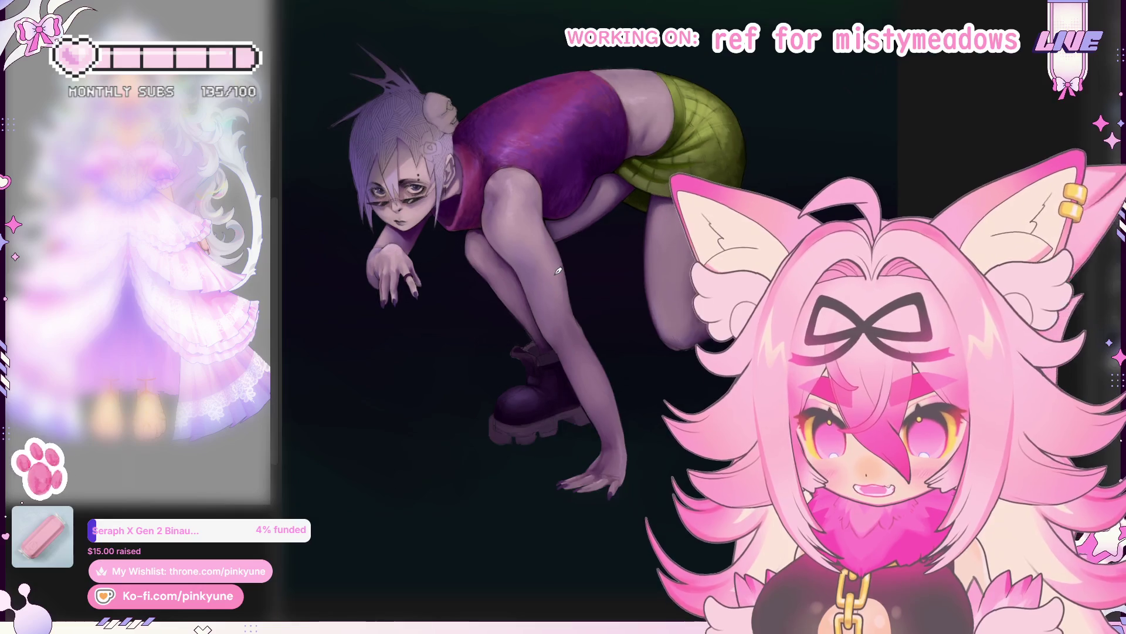
pyautogui.scroll(-1, 614, 303)
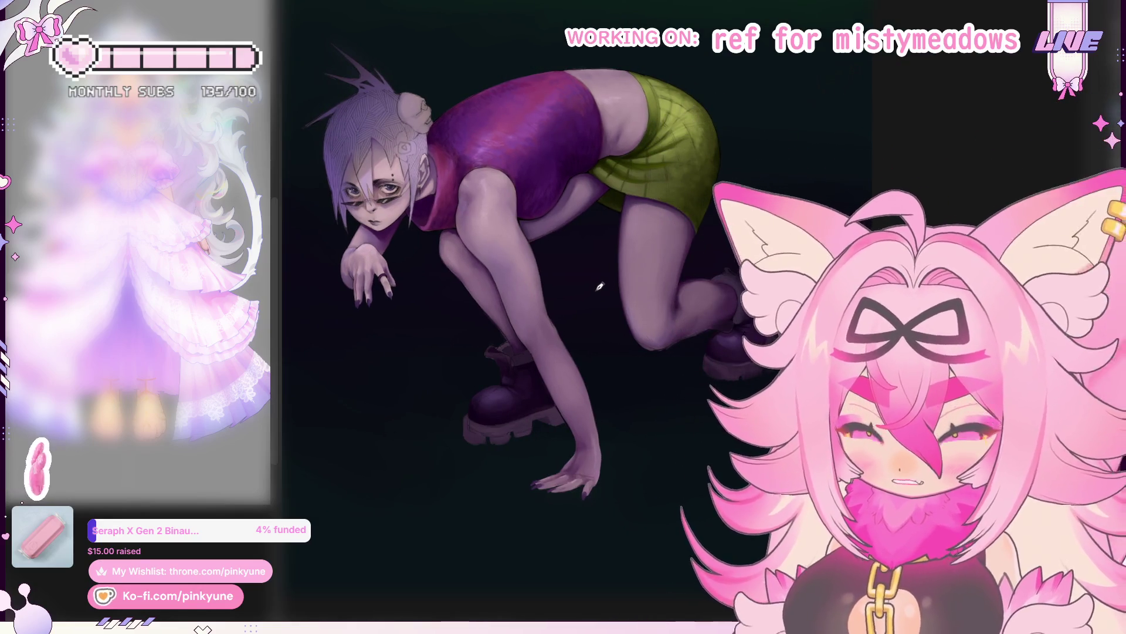
pyautogui.scroll(-1, 602, 291)
pyautogui.scroll(1, 597, 280)
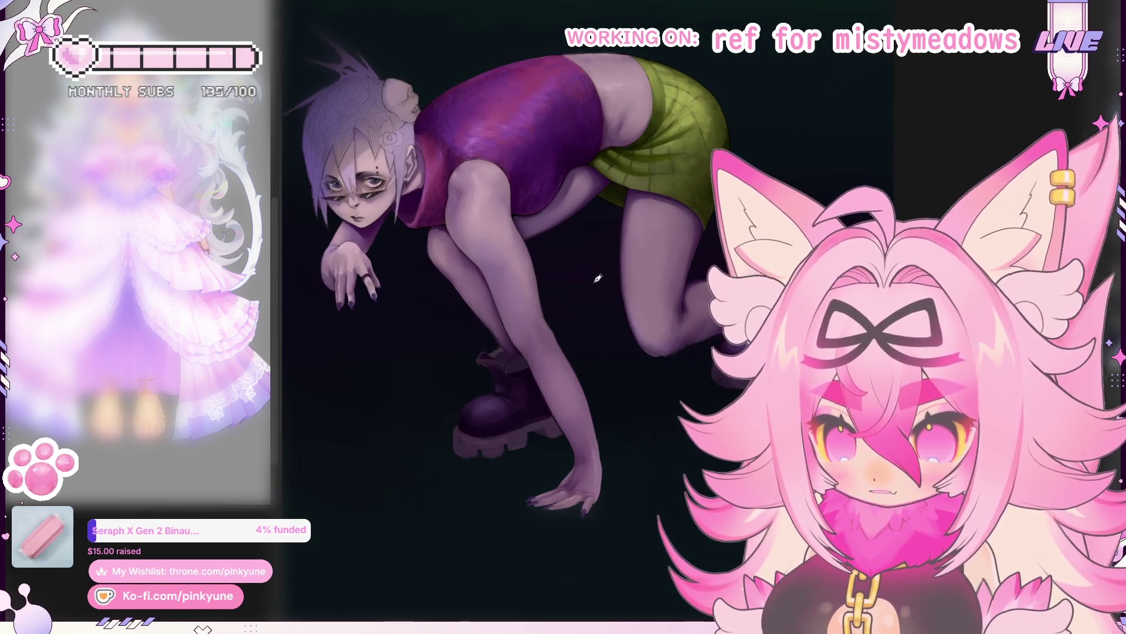
pyautogui.scroll(-1, 598, 279)
pyautogui.moveTo(603, 267); pyautogui.dragTo(581, 275)
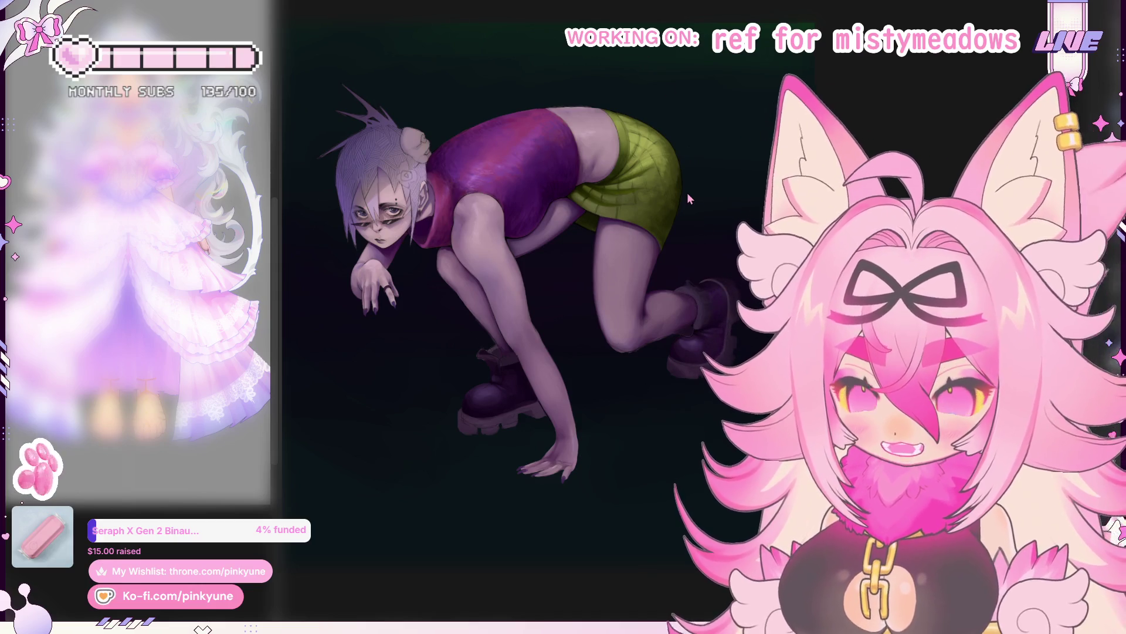
pyautogui.hotkey('ctrl', 'Tab')
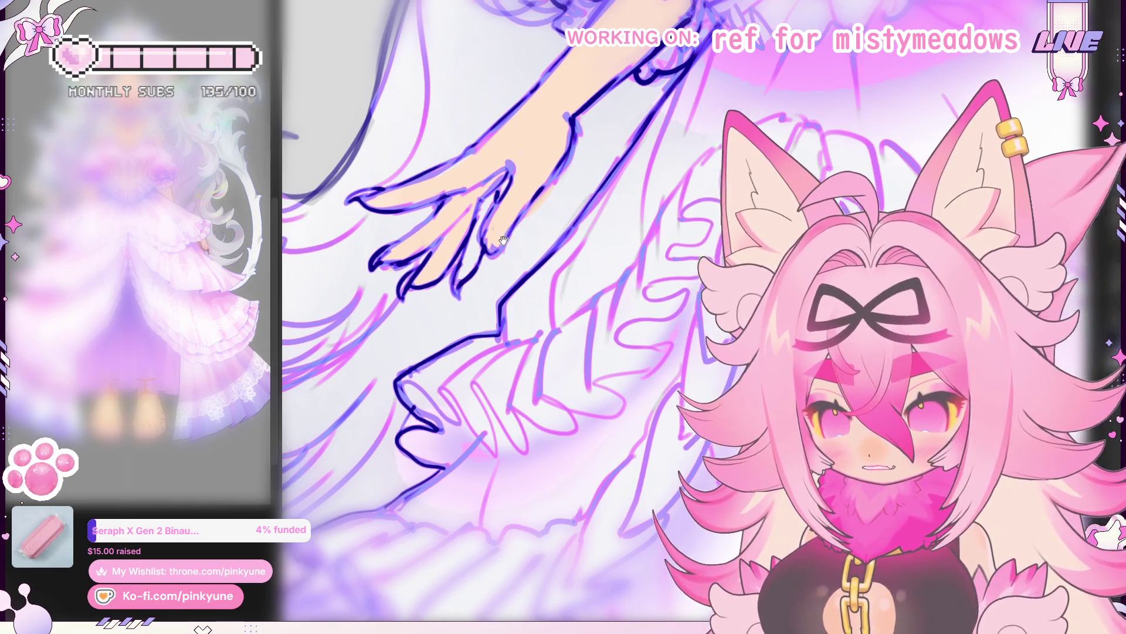
# Step: Rotate around the hand and ruffles, then reset to the whole upright figure
pyautogui.moveTo(423, 255); pyautogui.dragTo(414, 268)
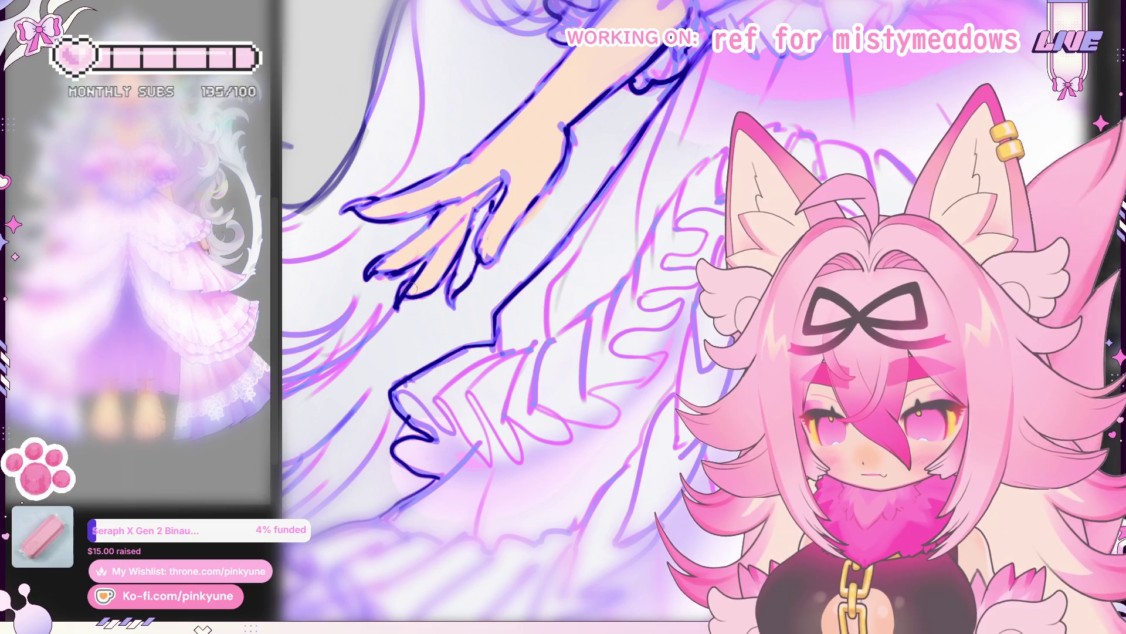
pyautogui.moveTo(475, 254); pyautogui.dragTo(501, 255)
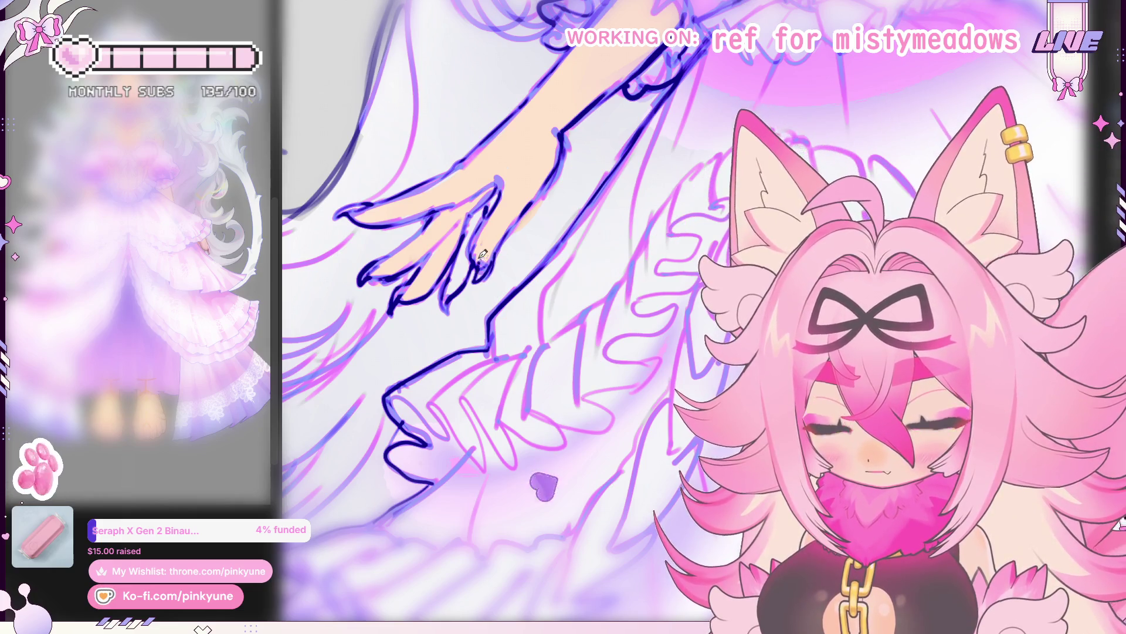
pyautogui.hotkey('ctrl', '0')
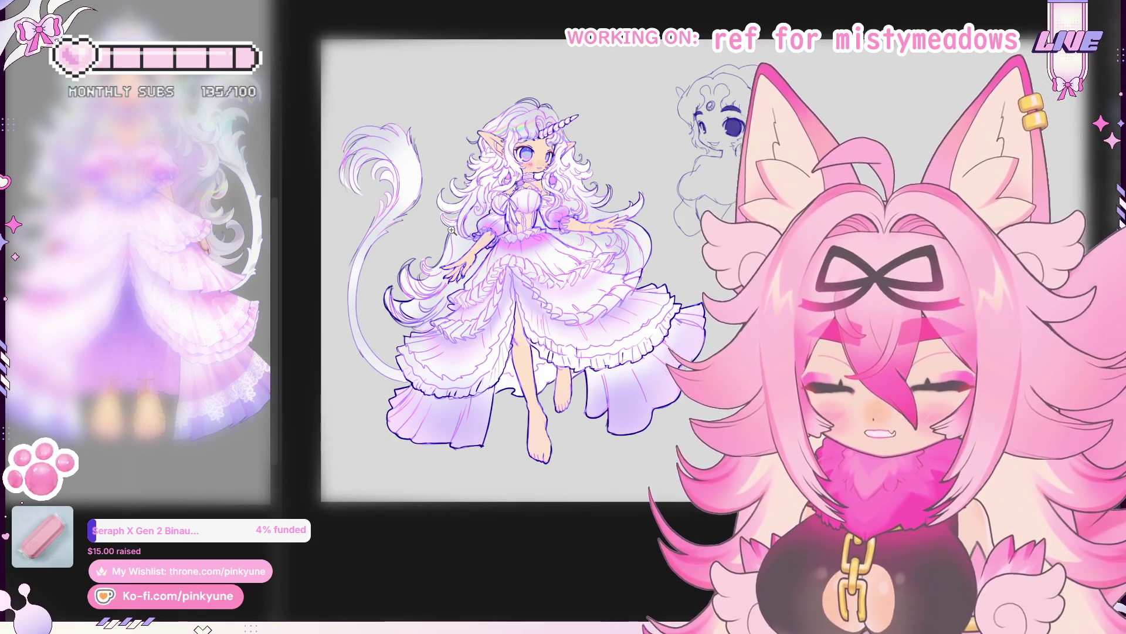
pyautogui.scroll(2, 450, 231)
pyautogui.scroll(1, 451, 231)
pyautogui.scroll(1, 451, 230)
pyautogui.scroll(1, 452, 228)
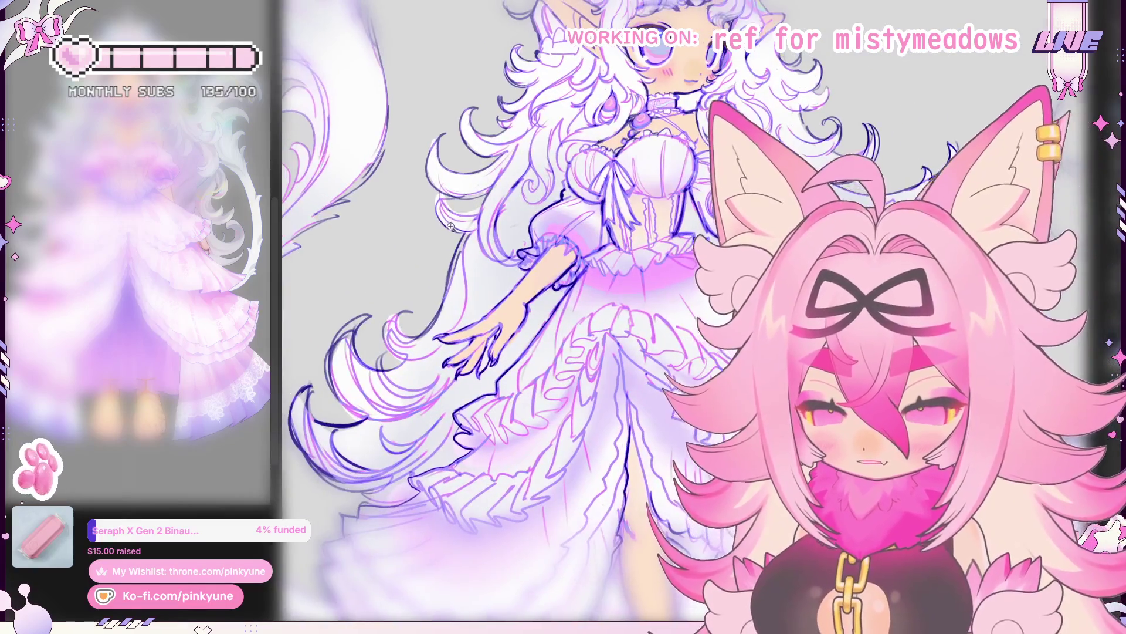
pyautogui.scroll(2, 451, 229)
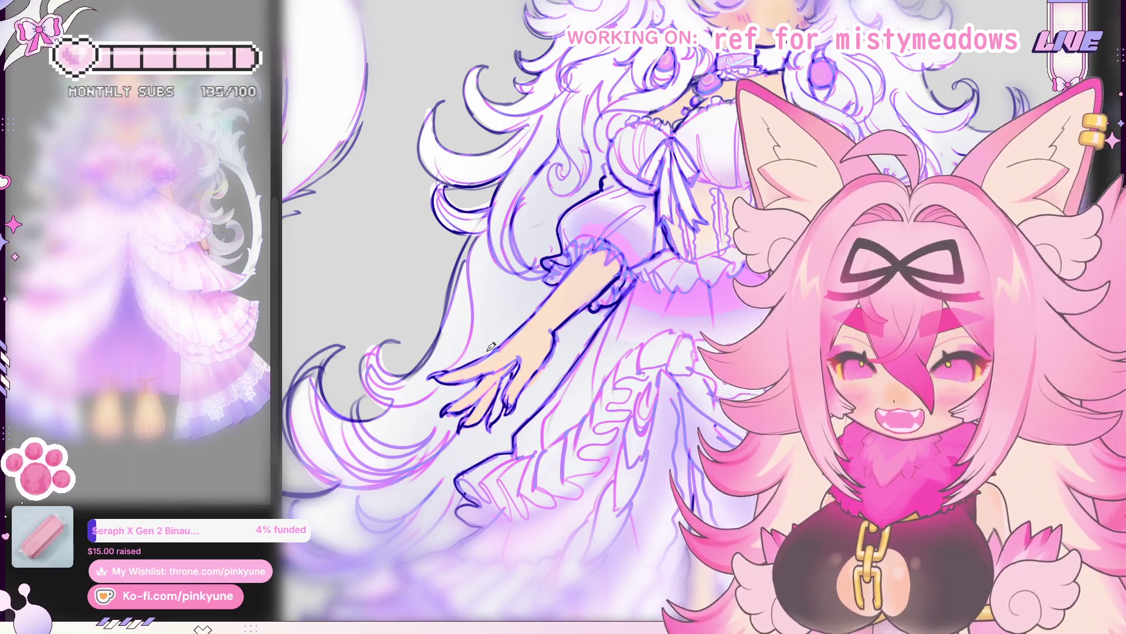
# Step: Rotate and enlarge the torso view over the arm, sleeve, bodice and nearby hair strands
pyautogui.moveTo(491, 345); pyautogui.dragTo(455, 234)
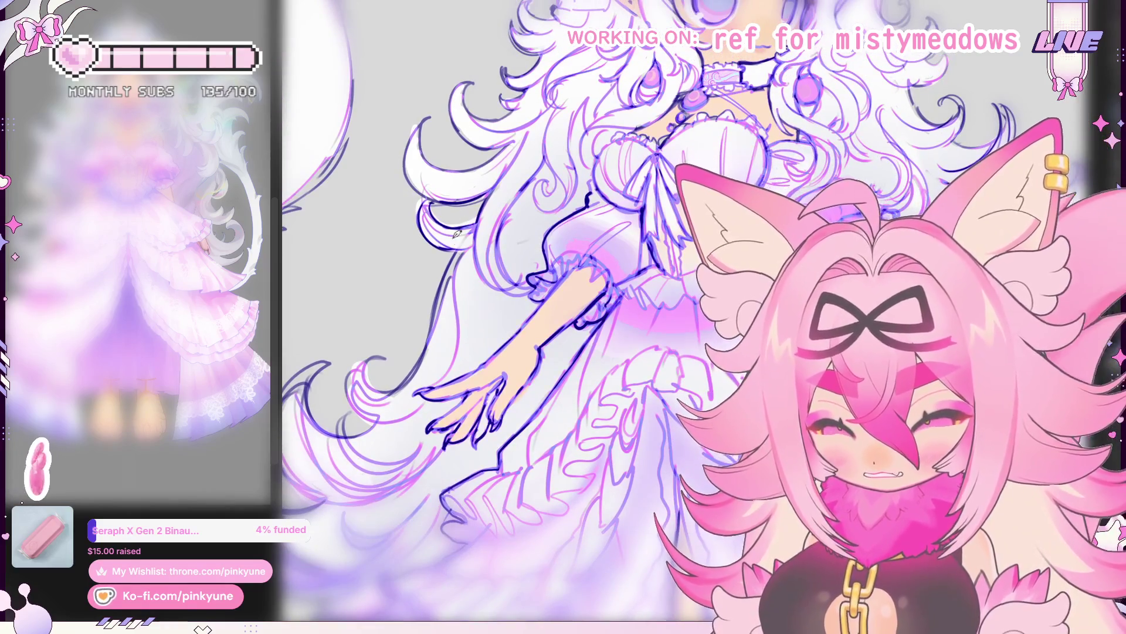
pyautogui.moveTo(456, 233); pyautogui.dragTo(505, 262)
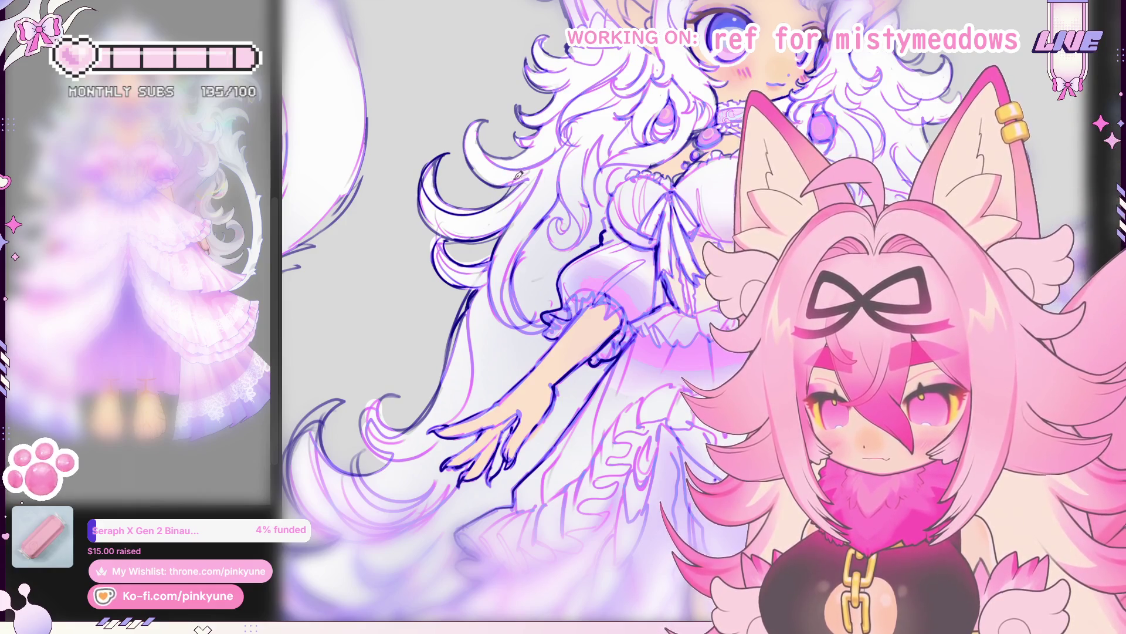
pyautogui.moveTo(520, 175); pyautogui.dragTo(526, 209)
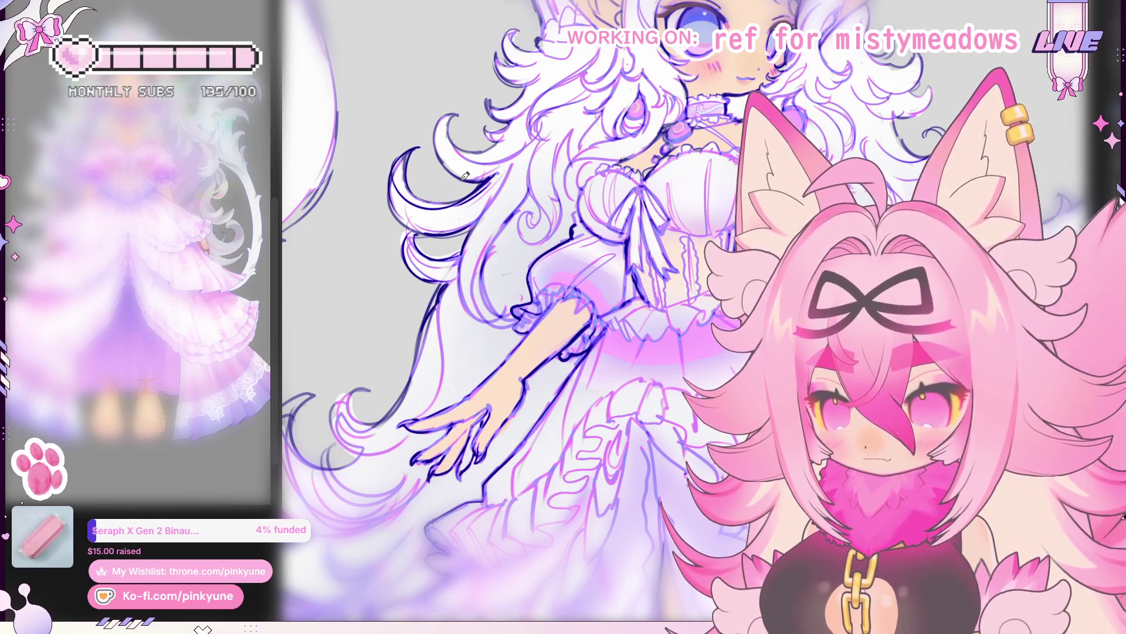
pyautogui.moveTo(546, 335); pyautogui.dragTo(613, 359)
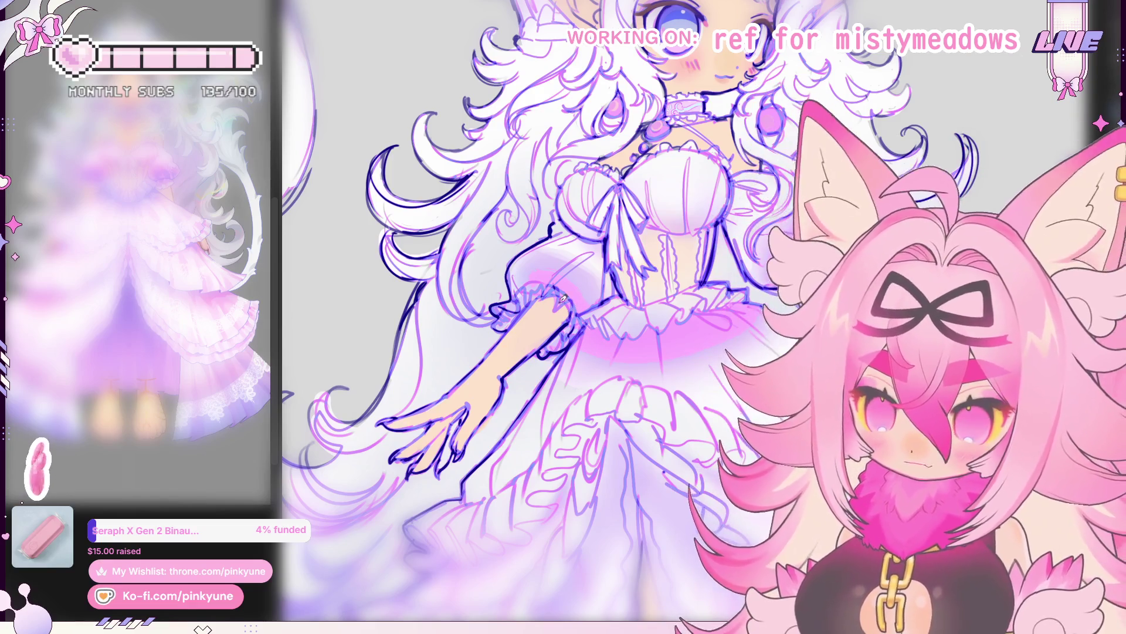
pyautogui.moveTo(468, 103); pyautogui.dragTo(438, 155)
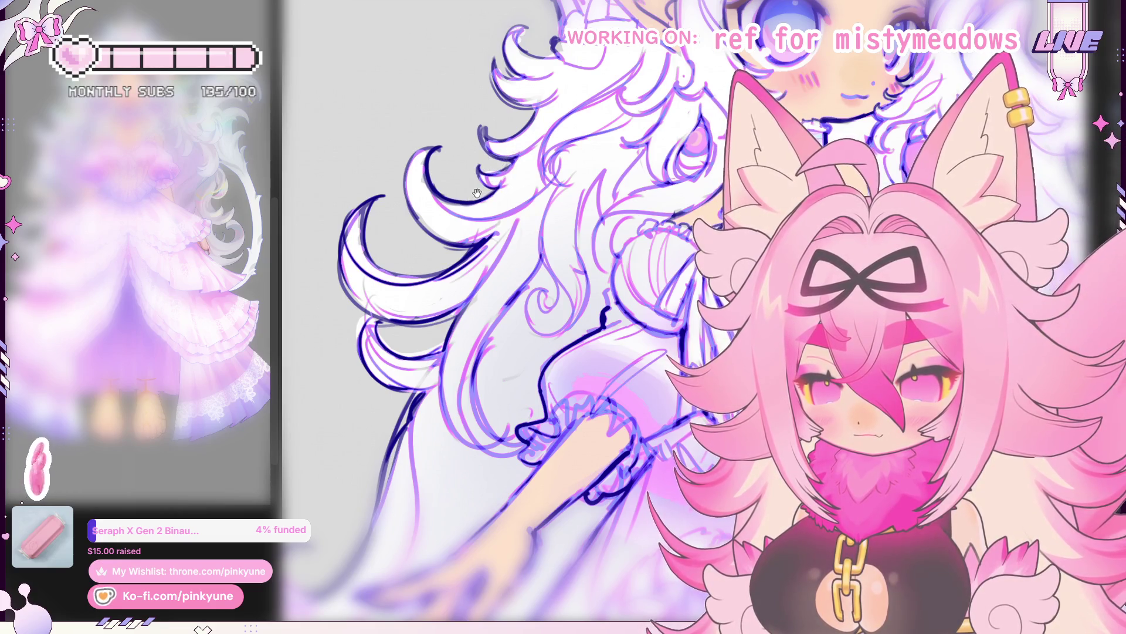
pyautogui.moveTo(475, 193); pyautogui.dragTo(471, 180)
pyautogui.scroll(-3, 475, 221)
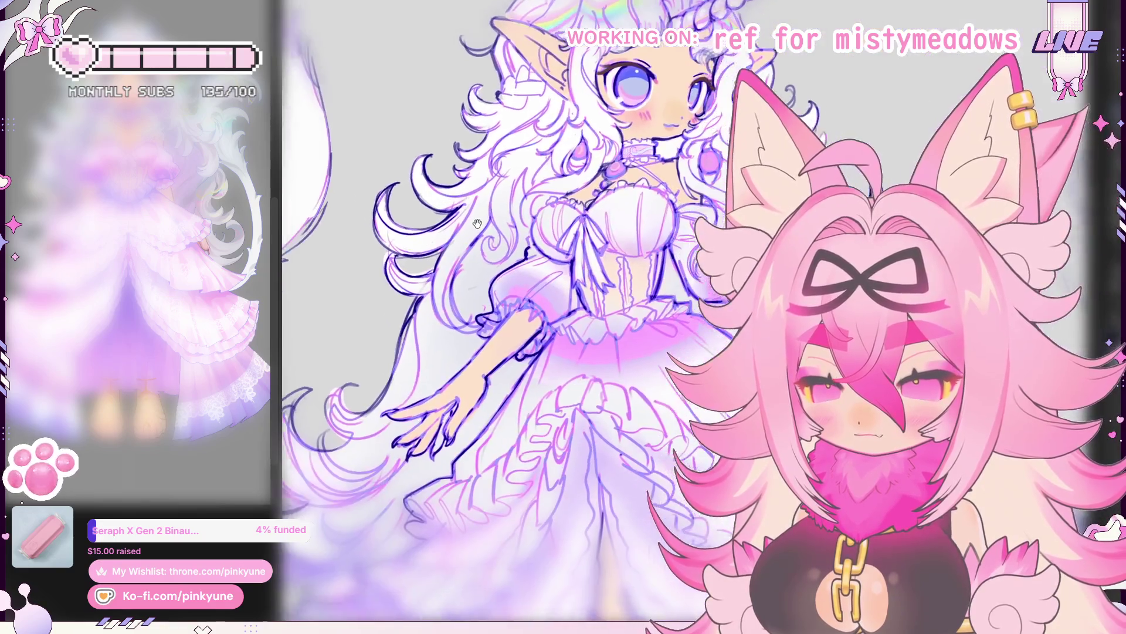
pyautogui.scroll(3, 427, 265)
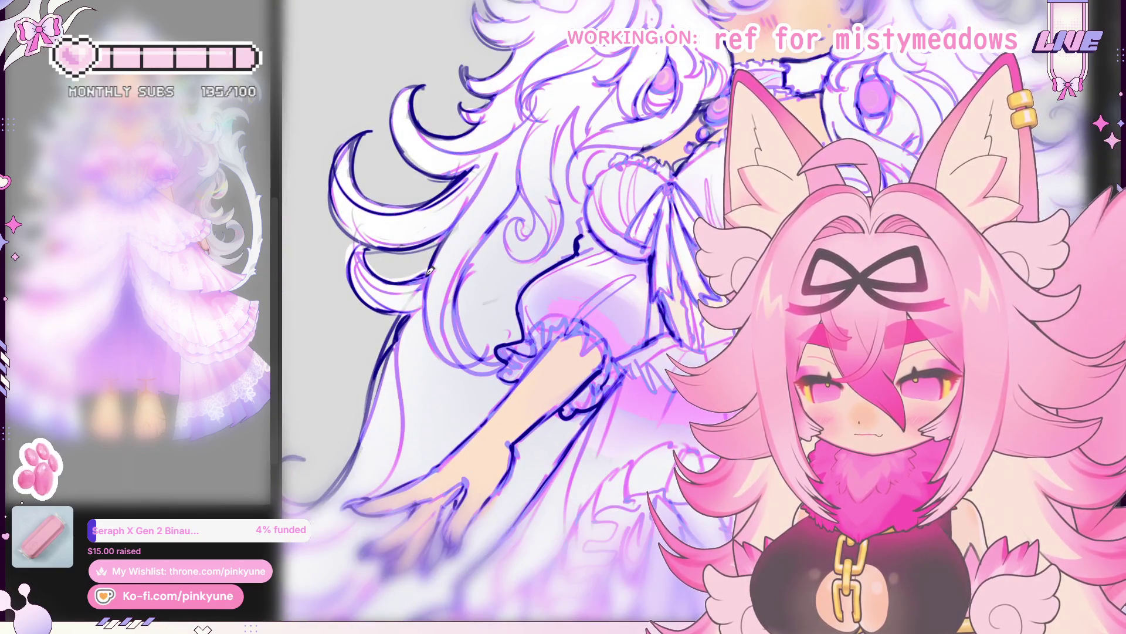
pyautogui.scroll(2, 489, 219)
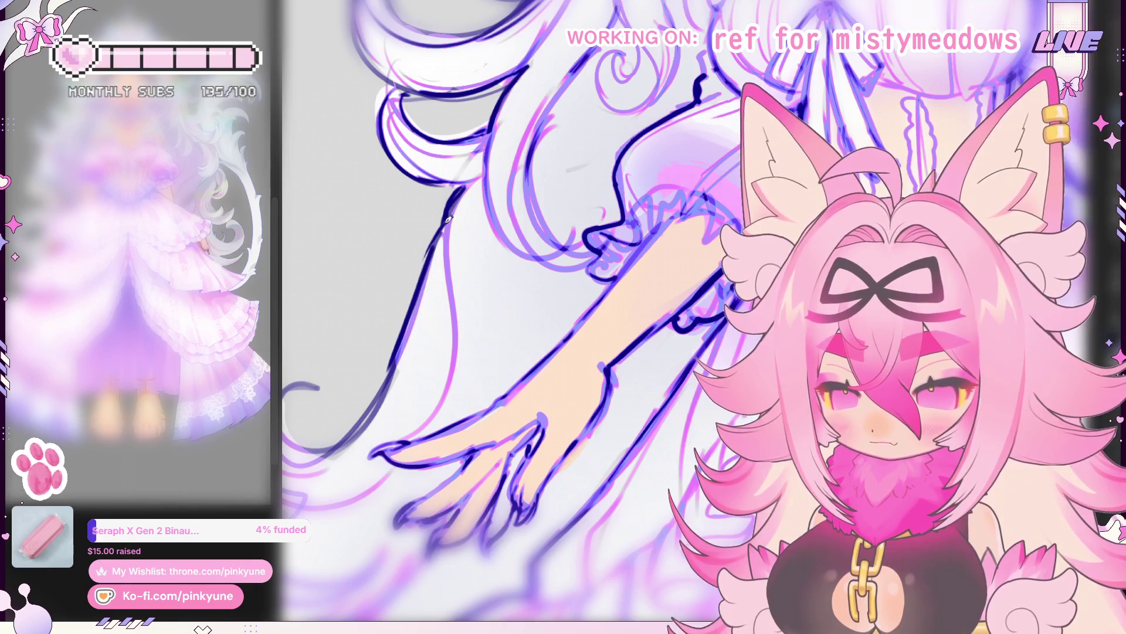
pyautogui.scroll(-2, 438, 247)
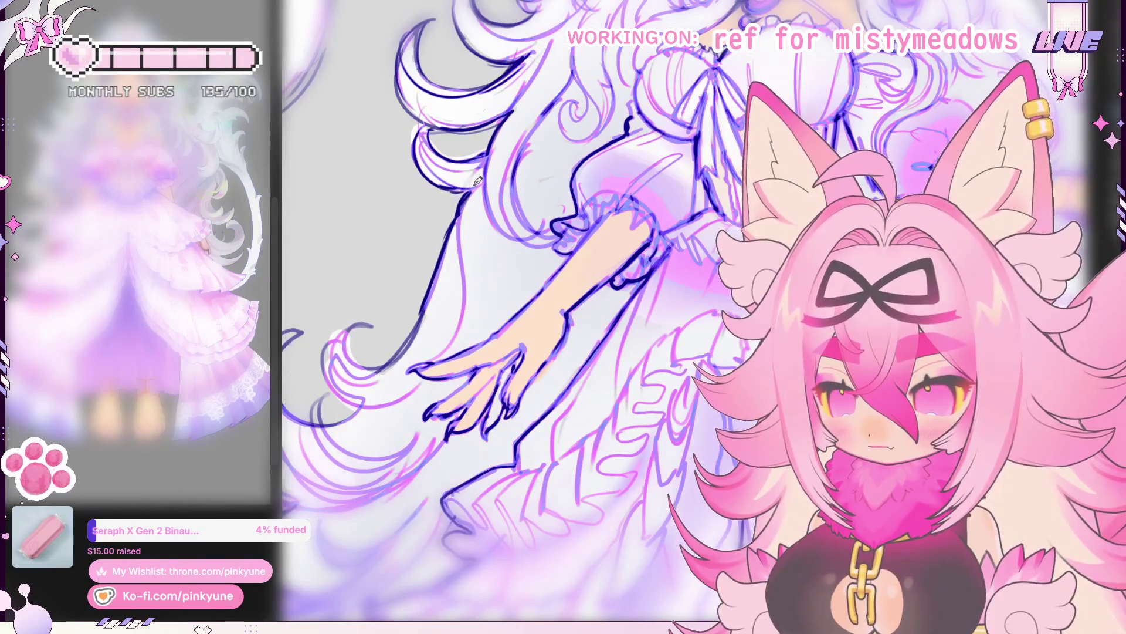
pyautogui.scroll(-3, 477, 180)
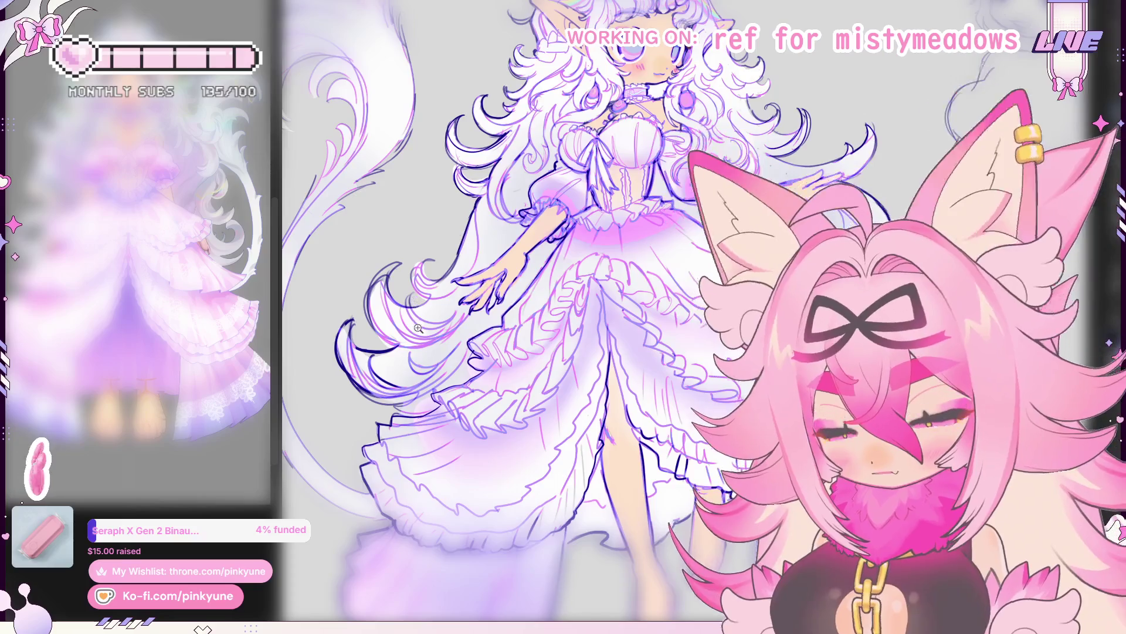
pyautogui.scroll(-3, 420, 328)
pyautogui.scroll(5, 432, 306)
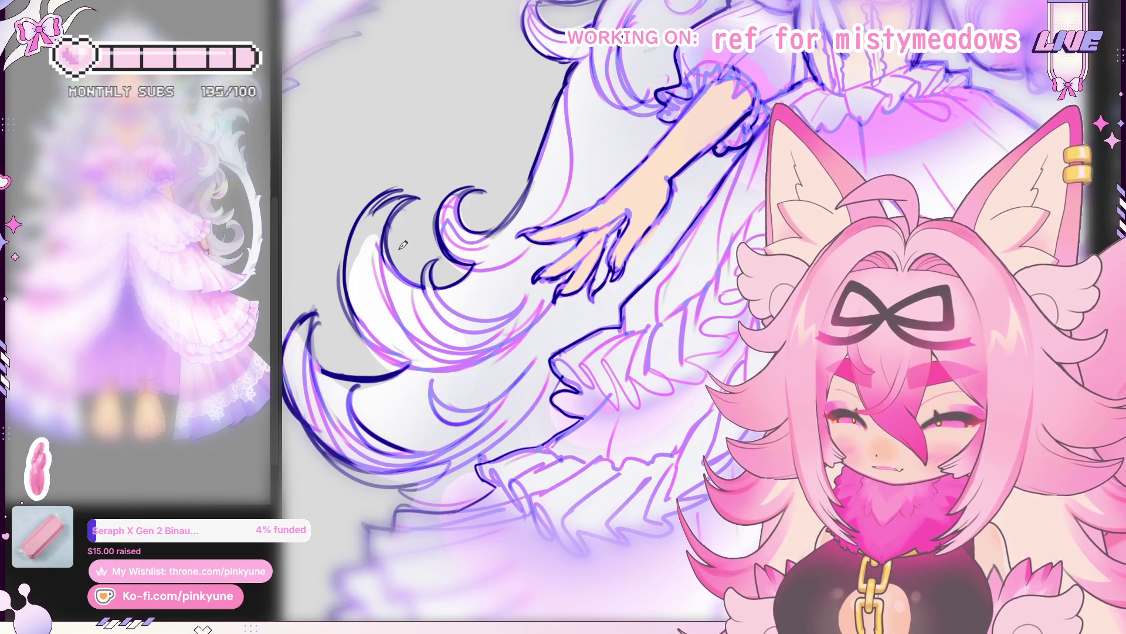
pyautogui.scroll(-5, 413, 256)
pyautogui.scroll(-1, 547, 248)
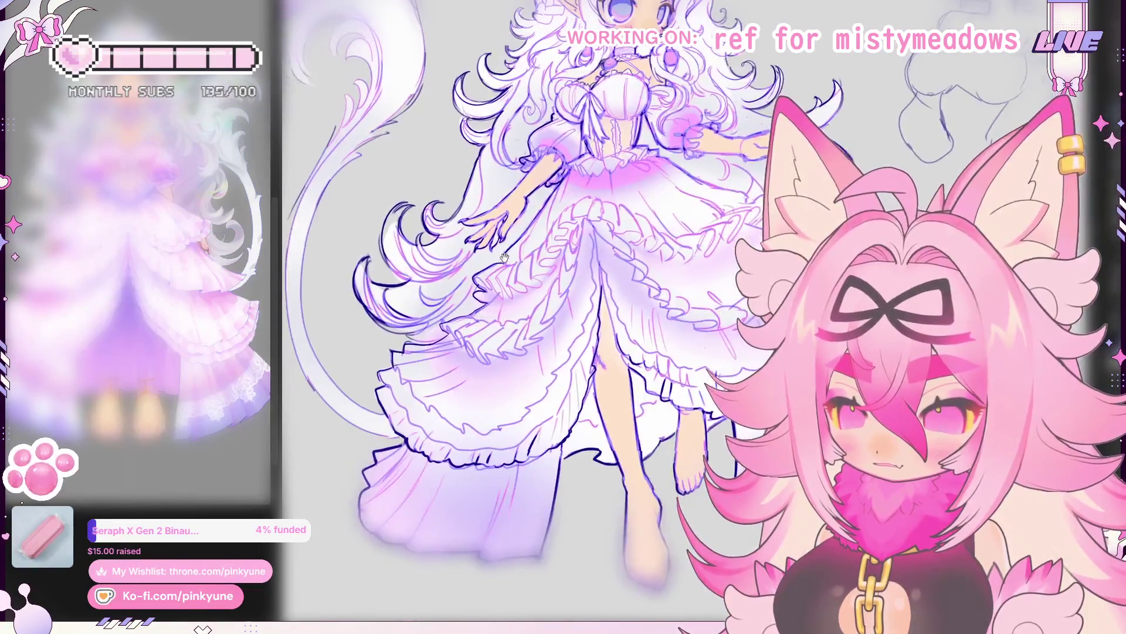
pyautogui.scroll(-2, 547, 250)
pyautogui.scroll(-1, 546, 249)
# Step: Recenter the figure before closing in on the outstretched hand
pyautogui.moveTo(546, 250); pyautogui.dragTo(515, 254)
pyautogui.scroll(2, 546, 250)
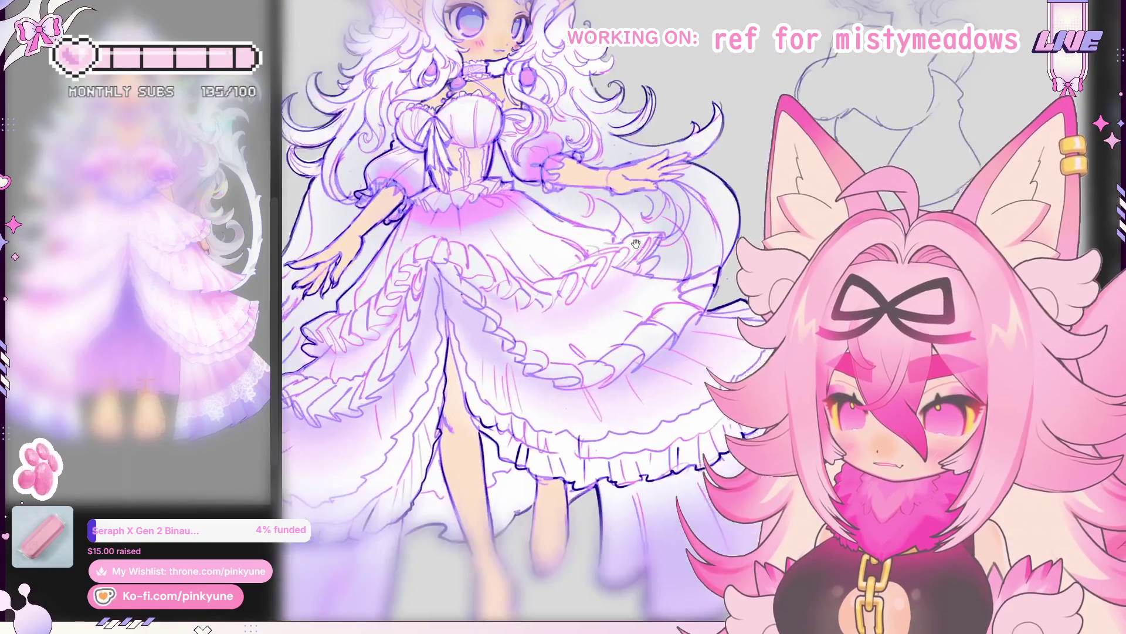
pyautogui.scroll(1, 563, 245)
pyautogui.scroll(1, 581, 240)
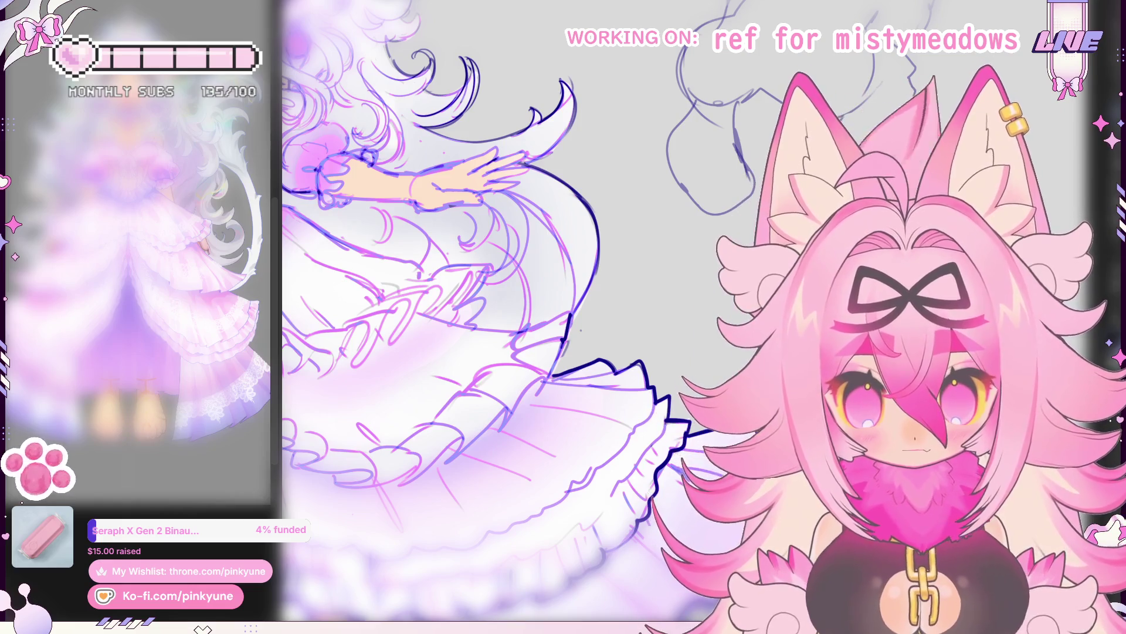
pyautogui.scroll(1, 502, 213)
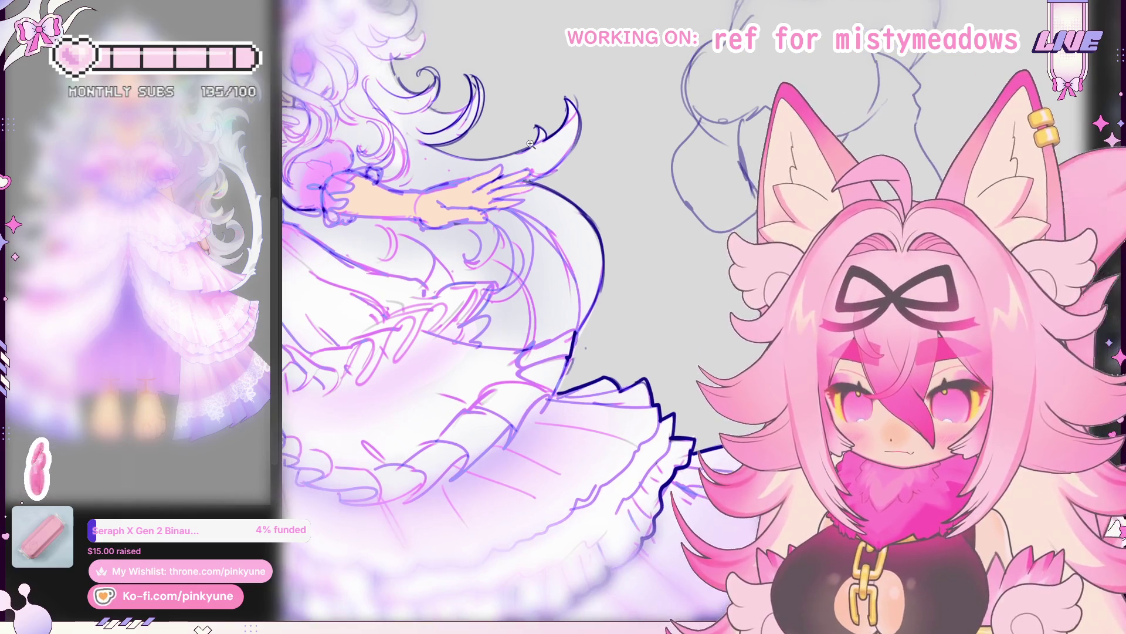
pyautogui.scroll(2, 502, 214)
pyautogui.scroll(2, 493, 224)
pyautogui.scroll(2, 475, 247)
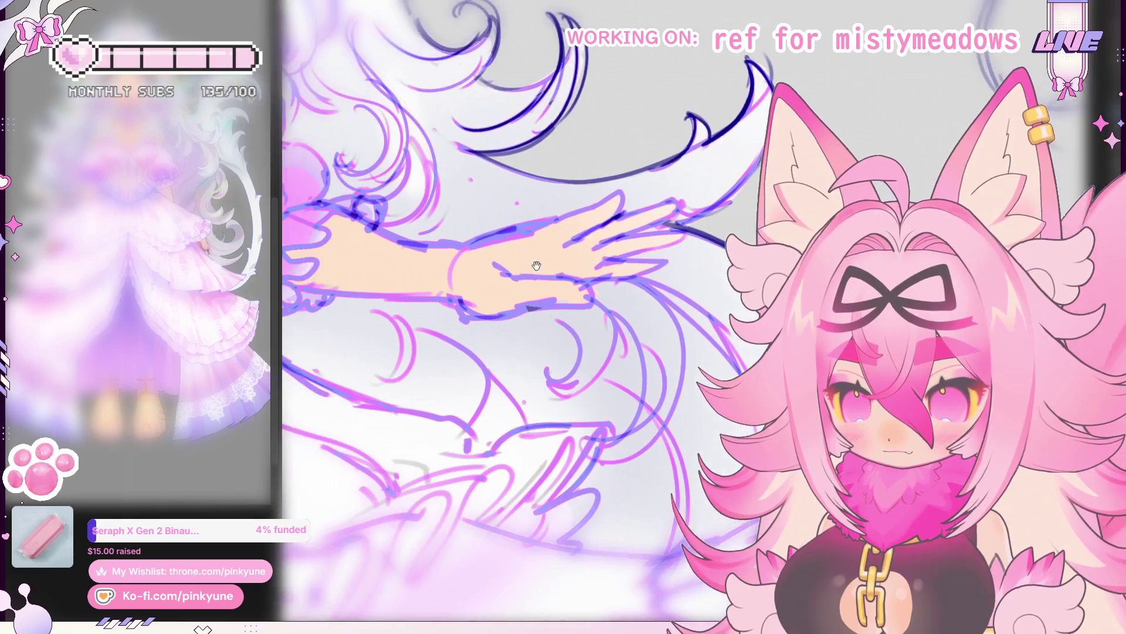
pyautogui.scroll(2, 454, 271)
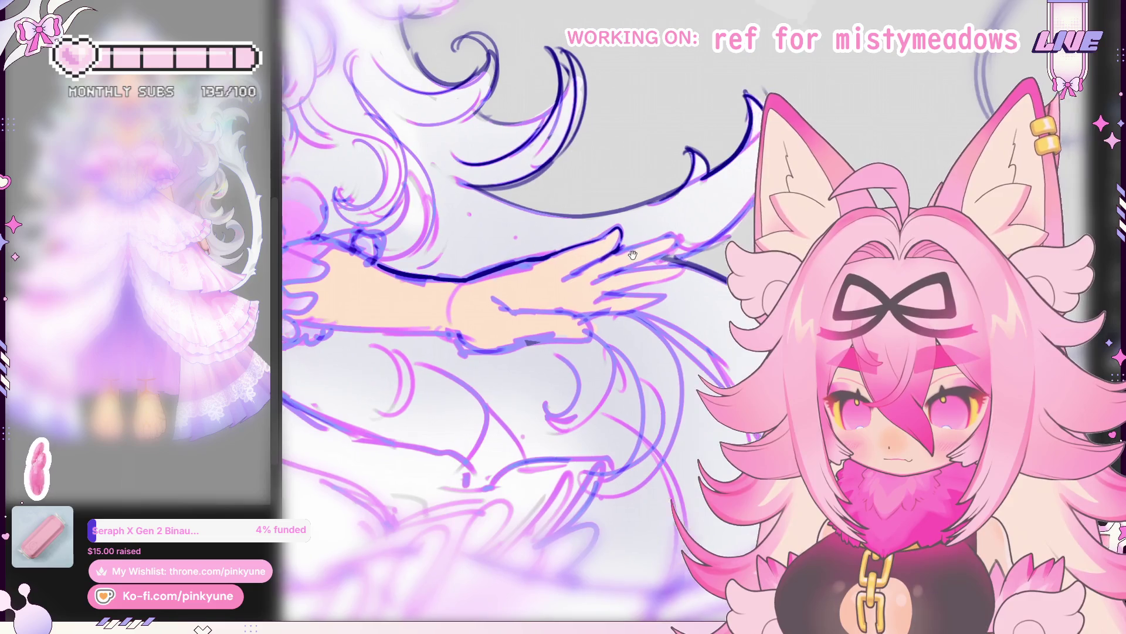
# Step: Ink bold dark outlines over the outstretched hand, fingers and forearm, shifting the view as the lines progress
pyautogui.moveTo(622, 224); pyautogui.dragTo(564, 238)
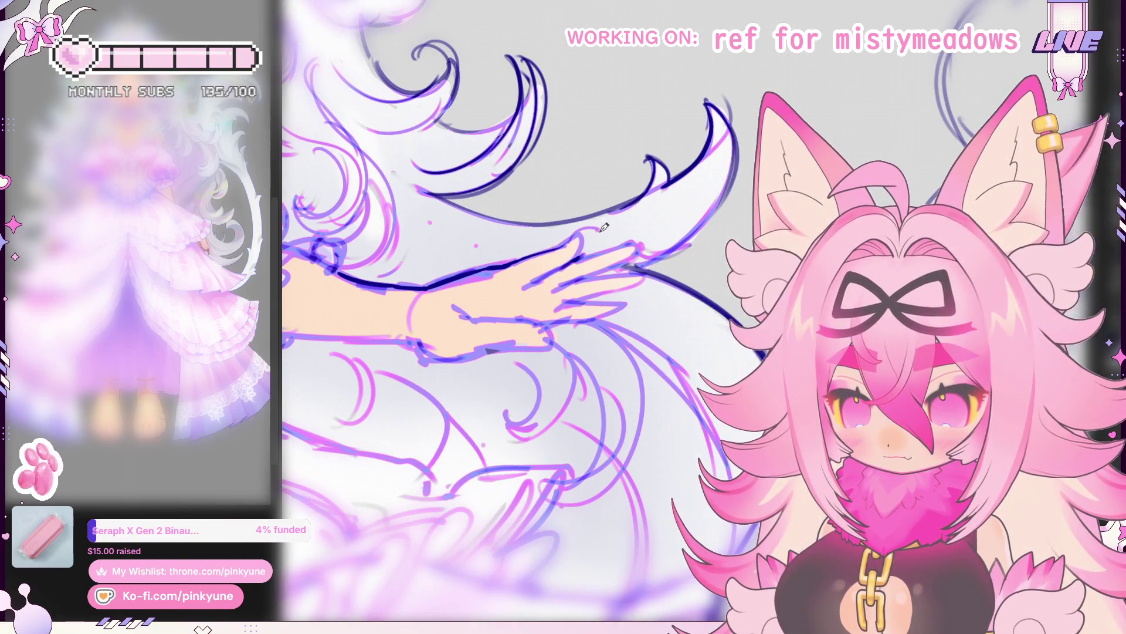
pyautogui.moveTo(593, 232); pyautogui.dragTo(576, 236)
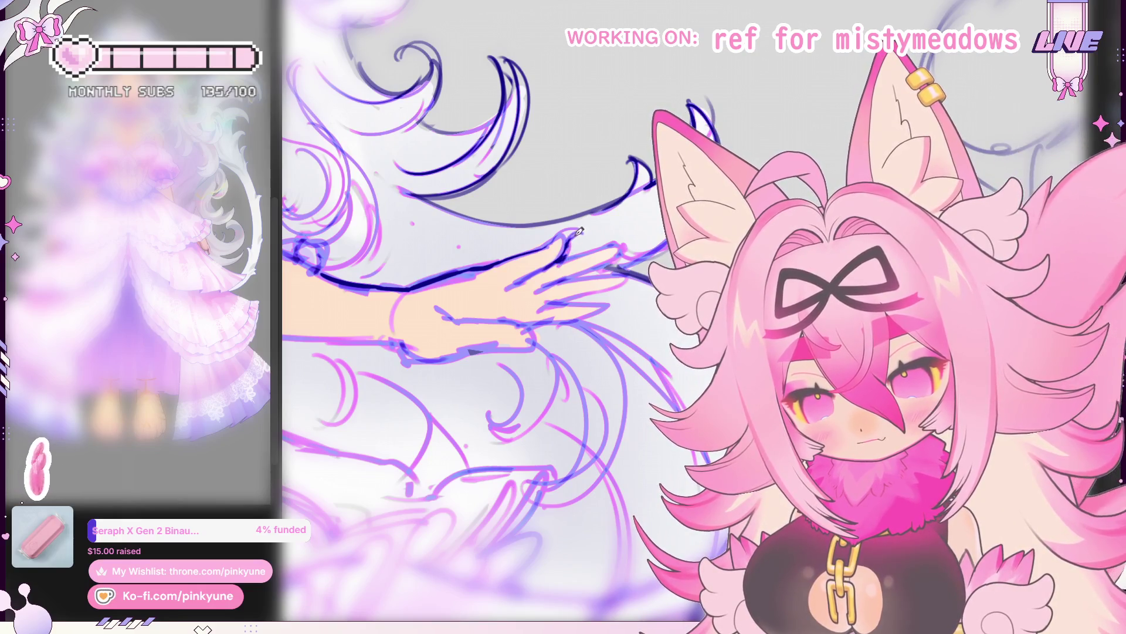
pyautogui.moveTo(574, 247); pyautogui.dragTo(567, 249)
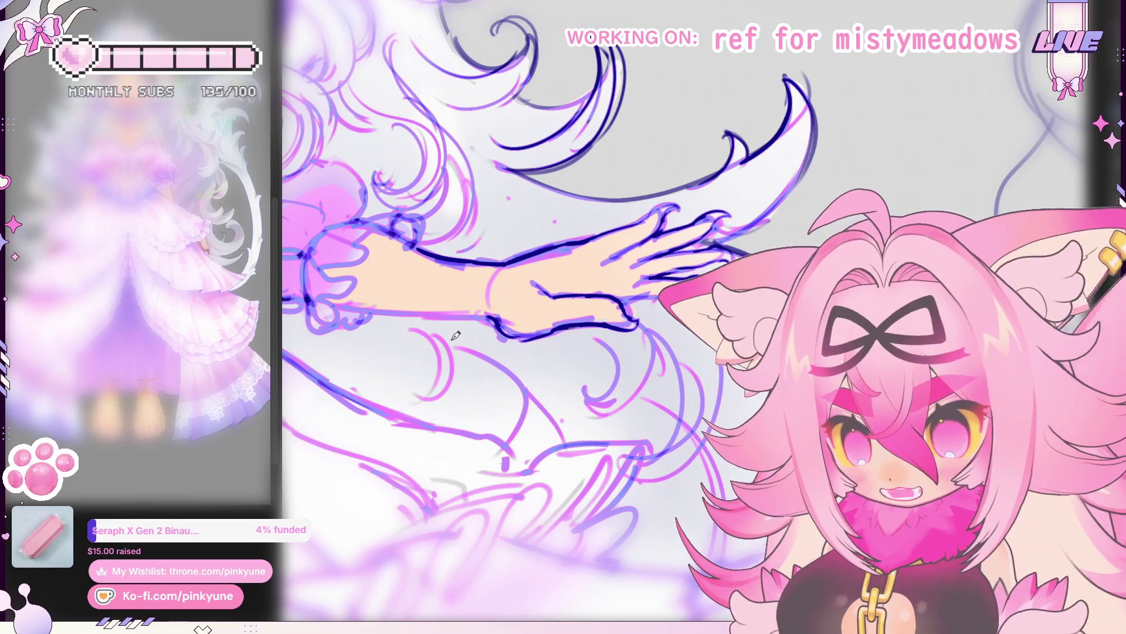
pyautogui.moveTo(498, 297)
pyautogui.mouseDown()
pyautogui.moveTo(516, 331)
pyautogui.moveTo(502, 353)
pyautogui.mouseUp()
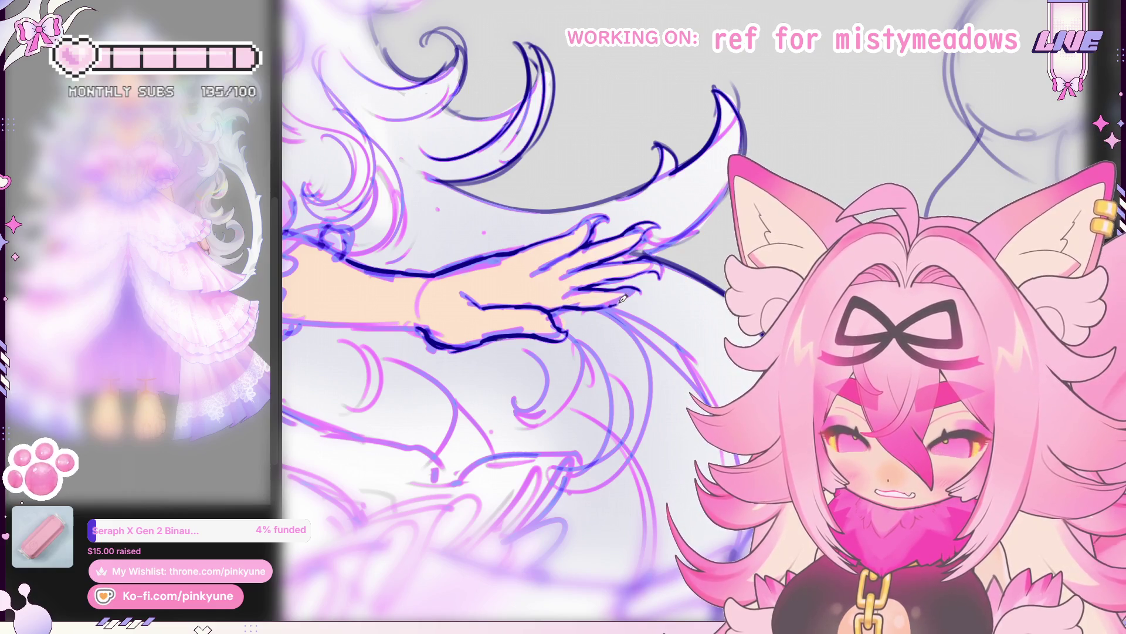
pyautogui.moveTo(644, 283); pyautogui.dragTo(645, 275)
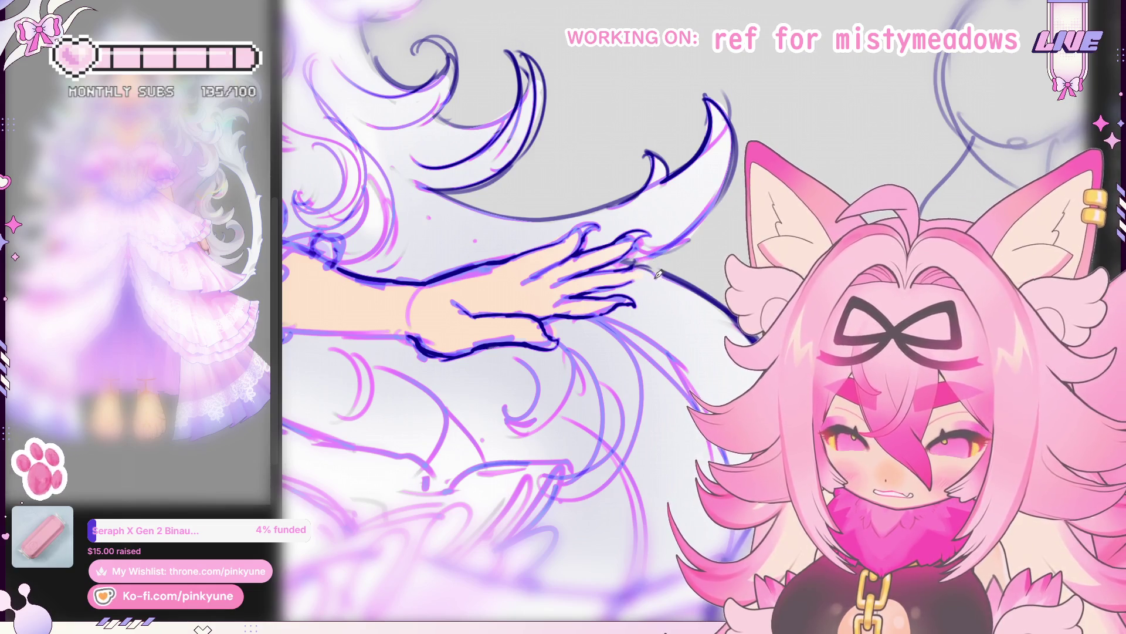
pyautogui.moveTo(588, 305); pyautogui.dragTo(616, 310)
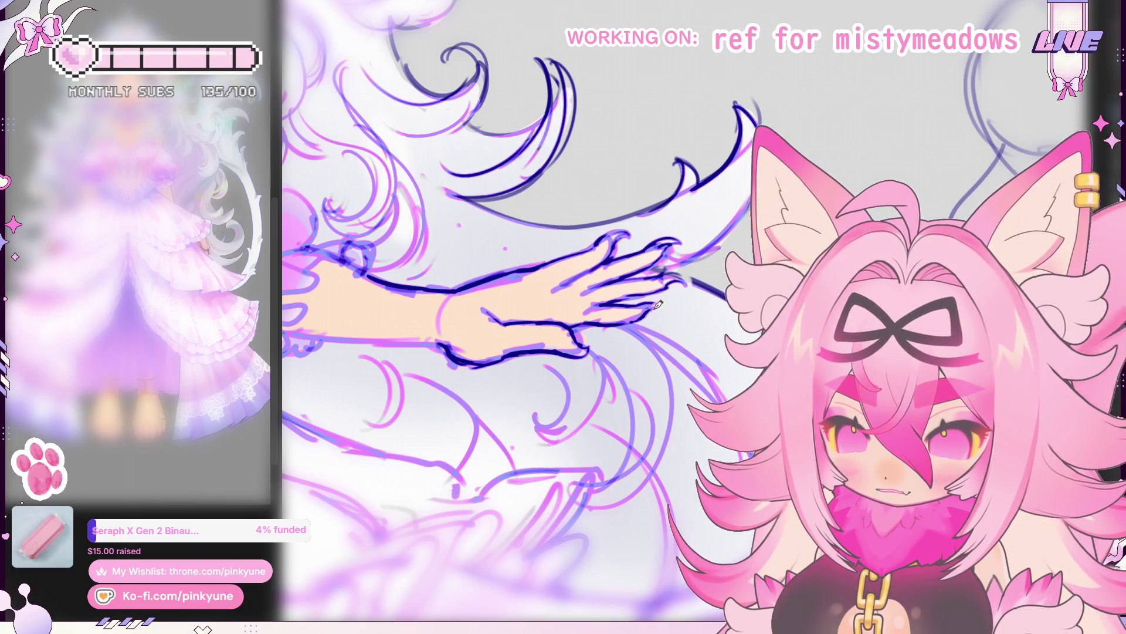
pyautogui.scroll(1, 646, 305)
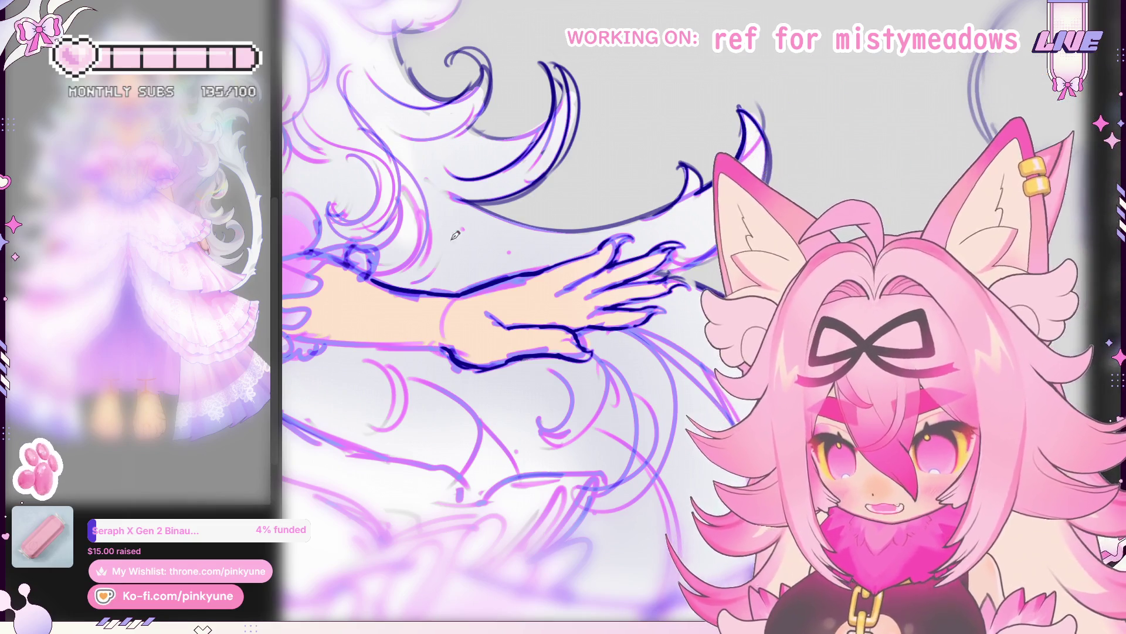
pyautogui.moveTo(488, 290)
pyautogui.mouseDown()
pyautogui.moveTo(507, 264)
pyautogui.moveTo(477, 217)
pyautogui.mouseUp()
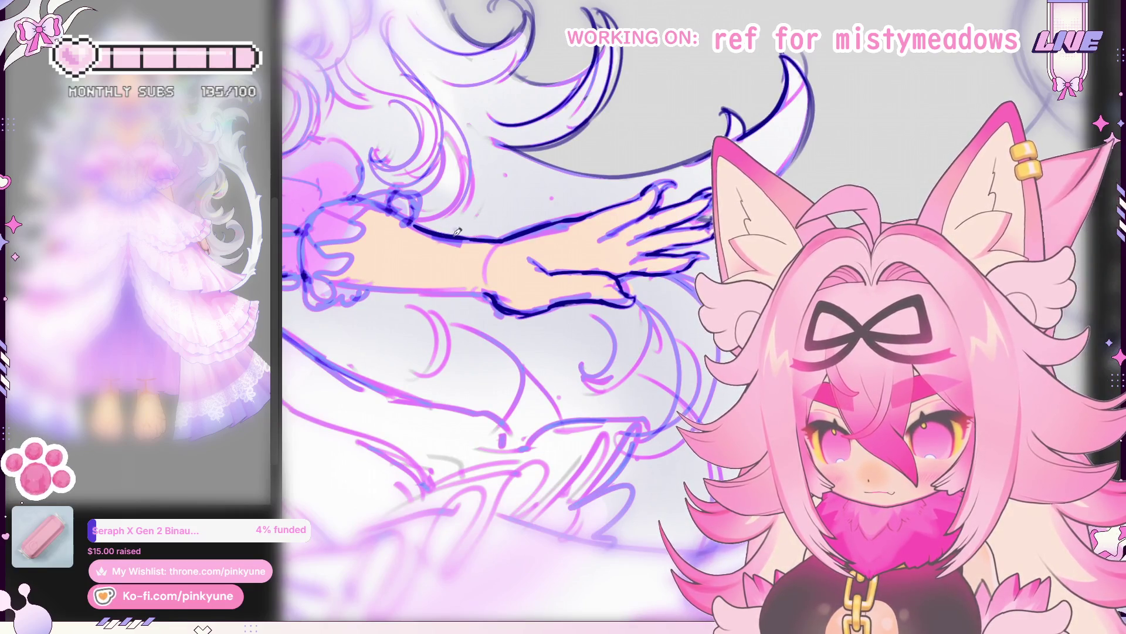
pyautogui.scroll(-3, 493, 240)
pyautogui.scroll(-2, 528, 251)
pyautogui.scroll(-3, 563, 265)
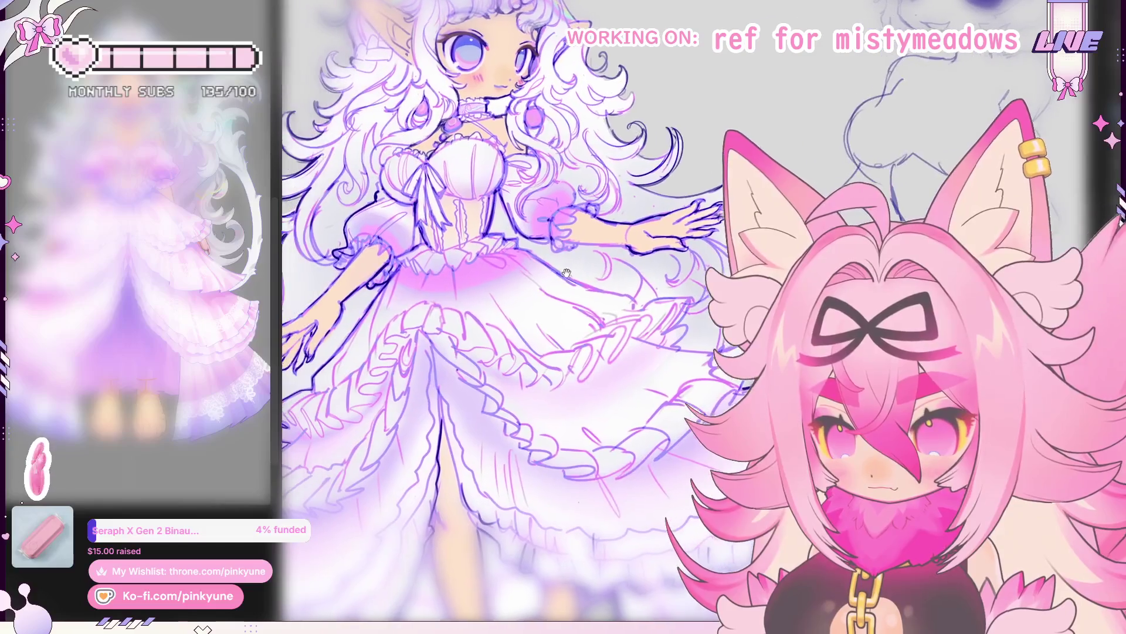
pyautogui.scroll(2, 579, 264)
pyautogui.scroll(4, 563, 261)
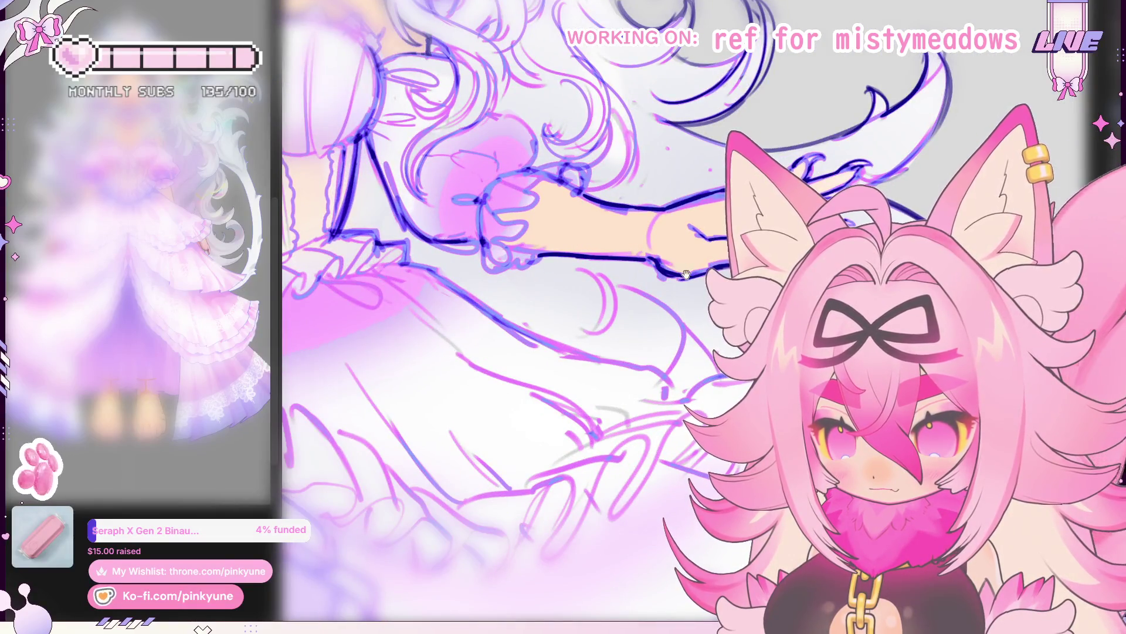
pyautogui.moveTo(686, 275); pyautogui.dragTo(622, 184)
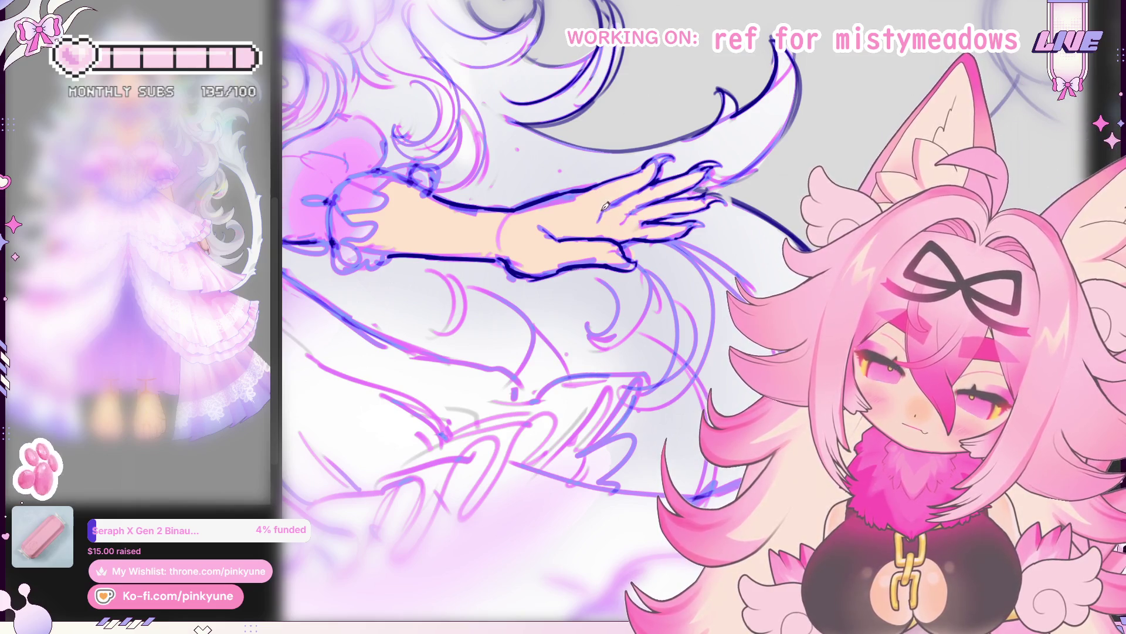
pyautogui.scroll(-2, 616, 219)
pyautogui.scroll(-2, 610, 218)
pyautogui.moveTo(528, 220); pyautogui.dragTo(599, 254)
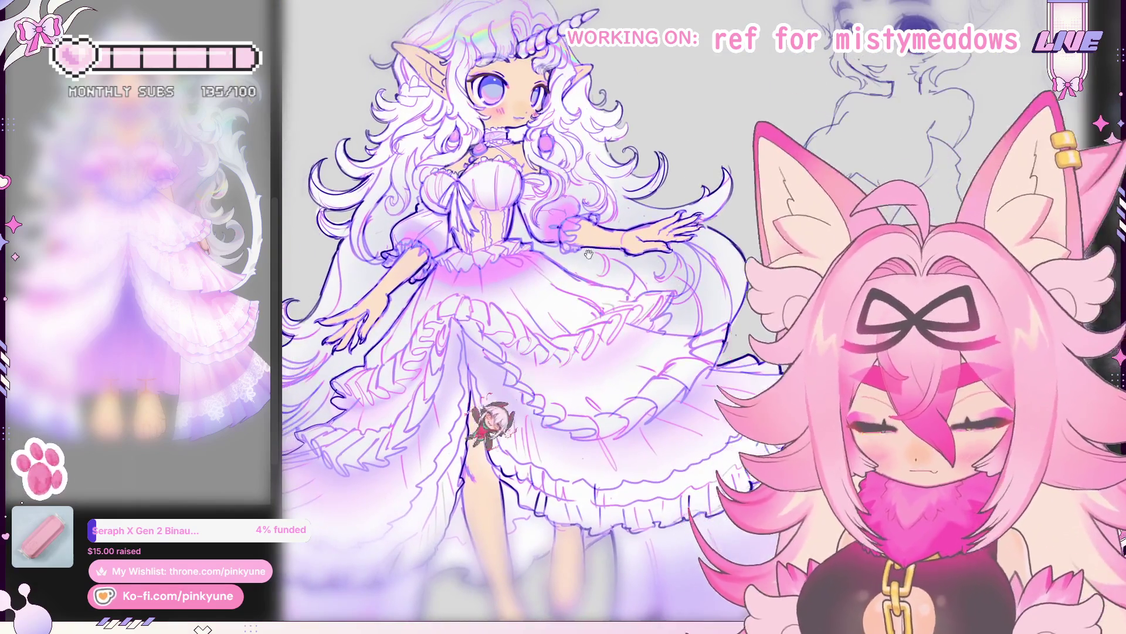
pyautogui.scroll(-1, 600, 255)
pyautogui.scroll(-1, 599, 254)
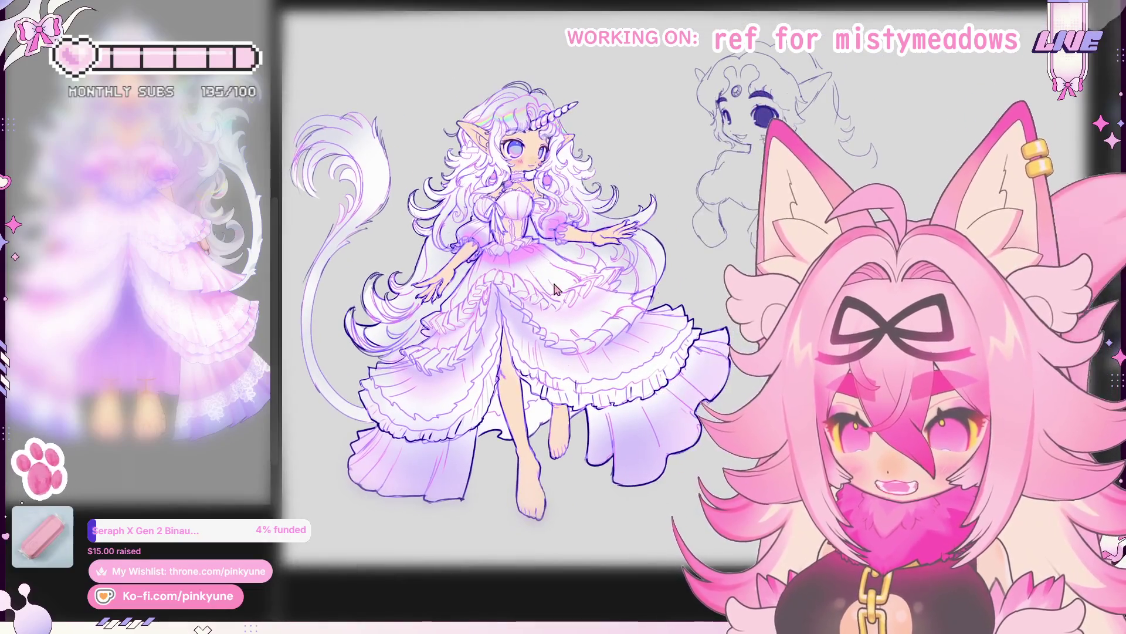
pyautogui.scroll(3, 577, 296)
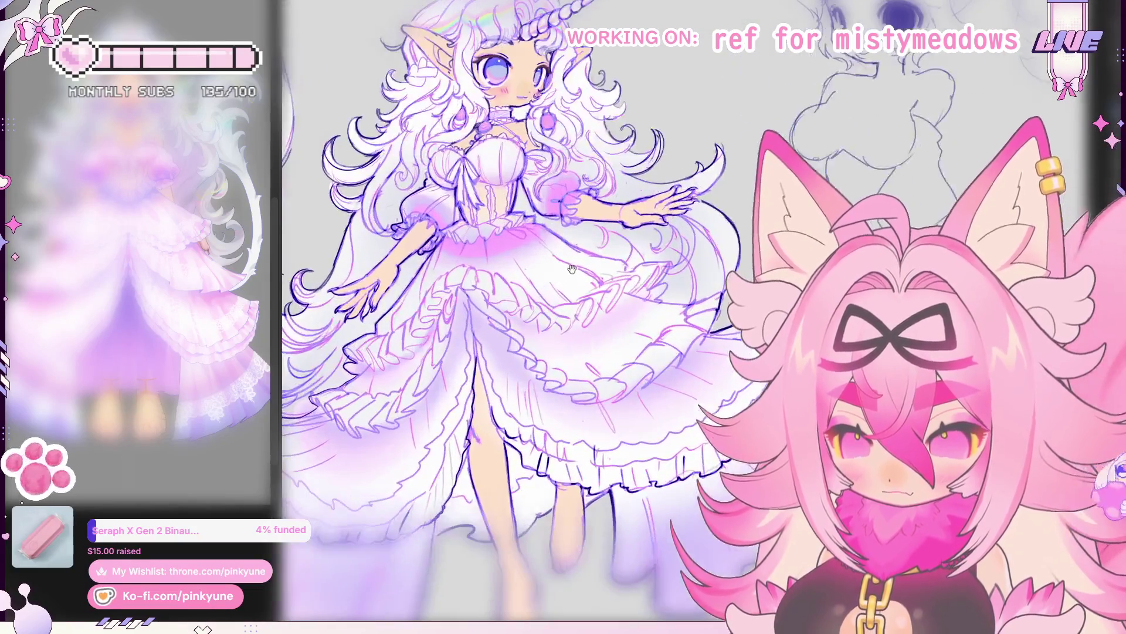
pyautogui.scroll(2, 578, 295)
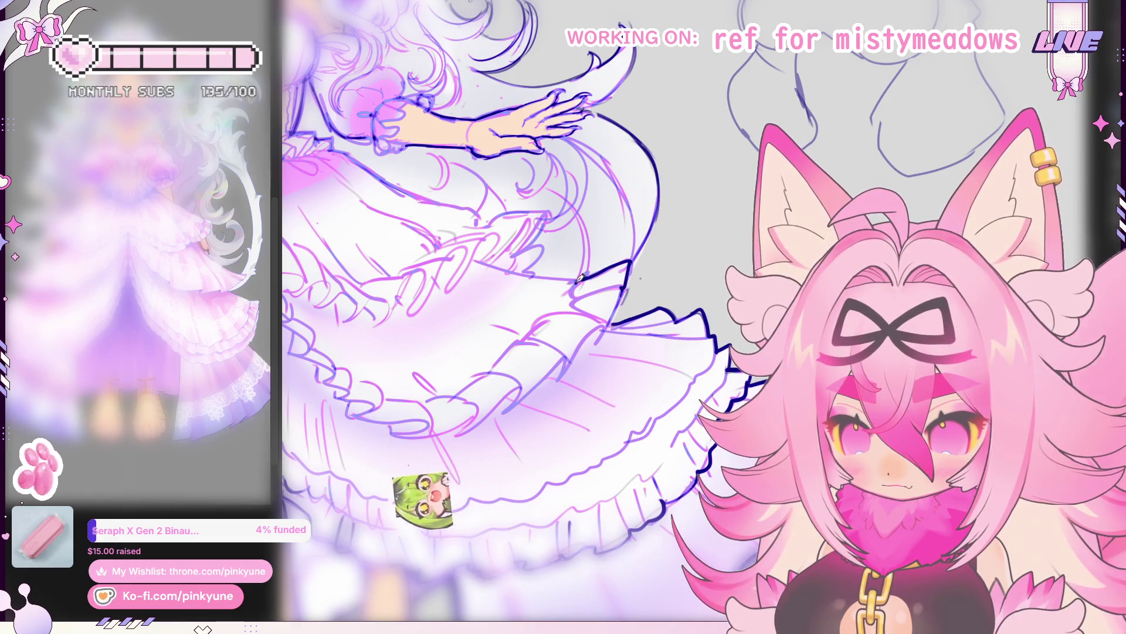
pyautogui.scroll(2, 516, 274)
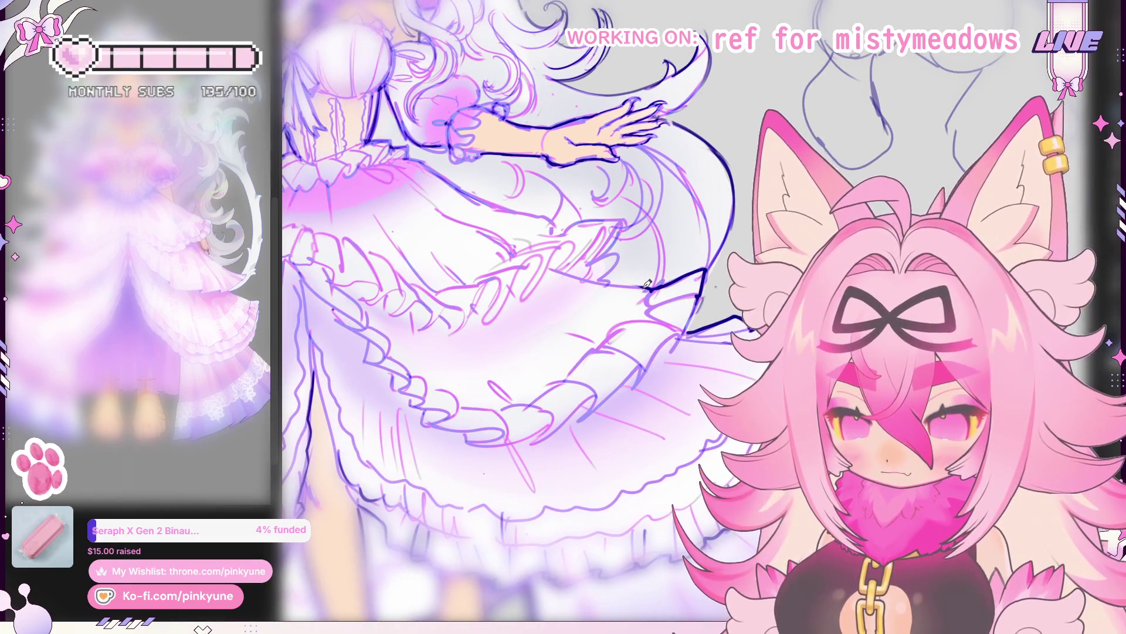
# Step: Draw a short dark ink stroke along the right edge of the skirt ruffles
pyautogui.moveTo(609, 279); pyautogui.dragTo(598, 280)
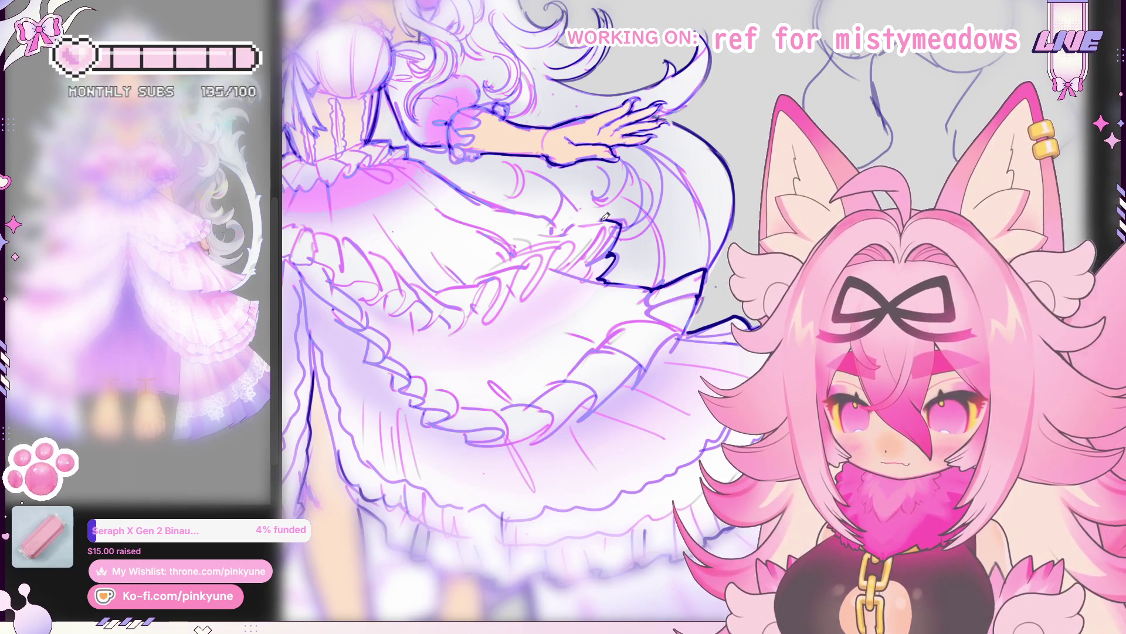
pyautogui.moveTo(532, 225); pyautogui.dragTo(635, 249)
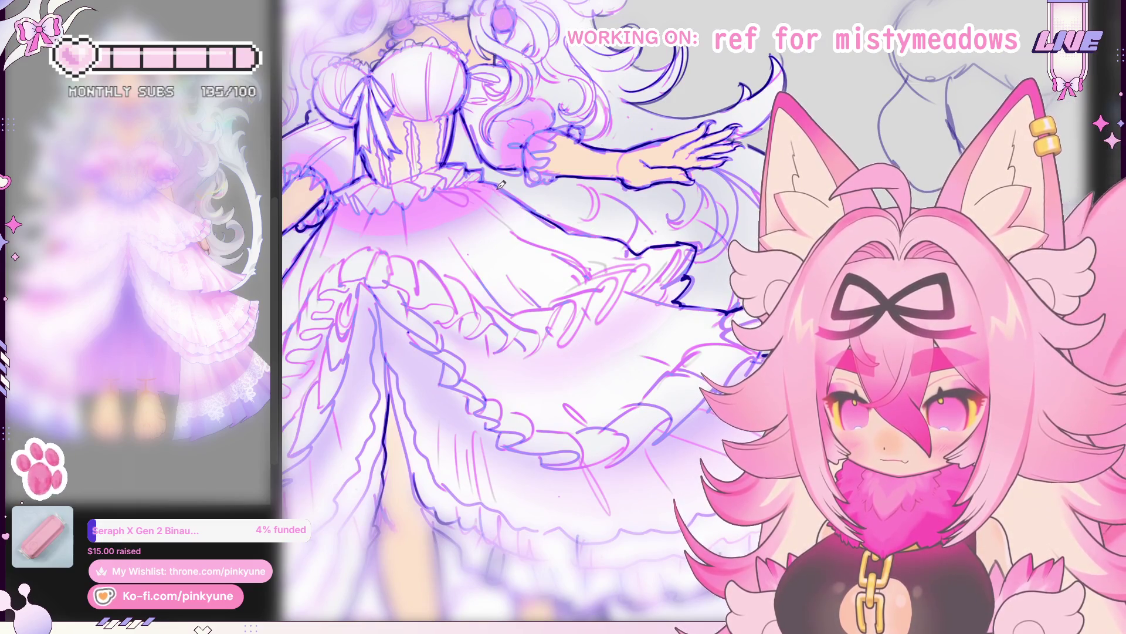
pyautogui.scroll(-3, 546, 213)
pyautogui.scroll(-2, 555, 229)
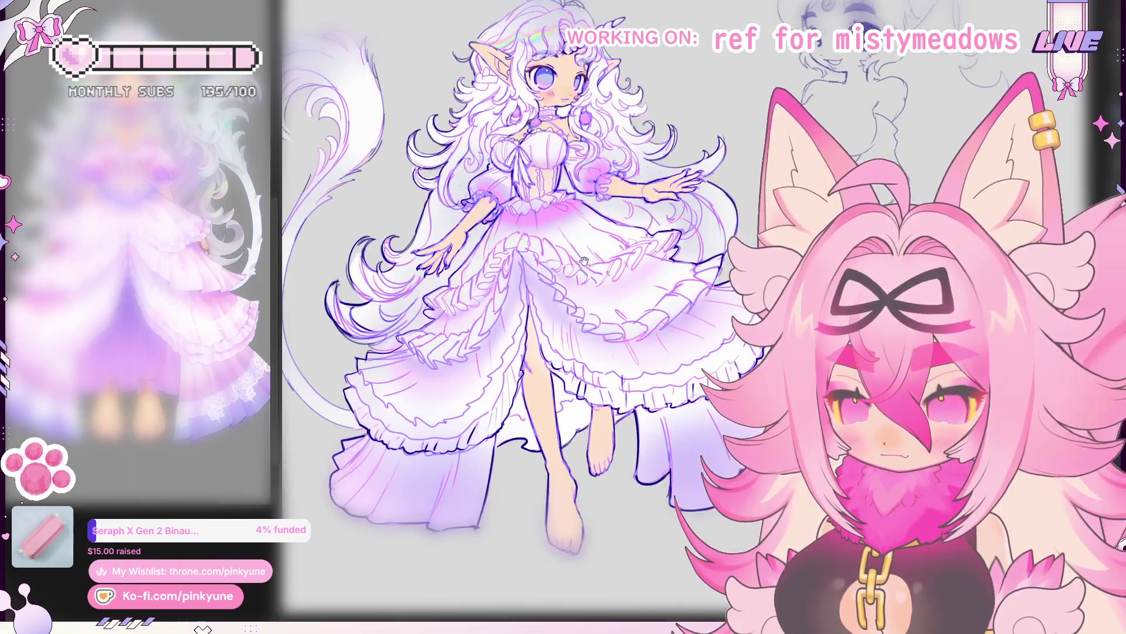
pyautogui.scroll(4, 571, 259)
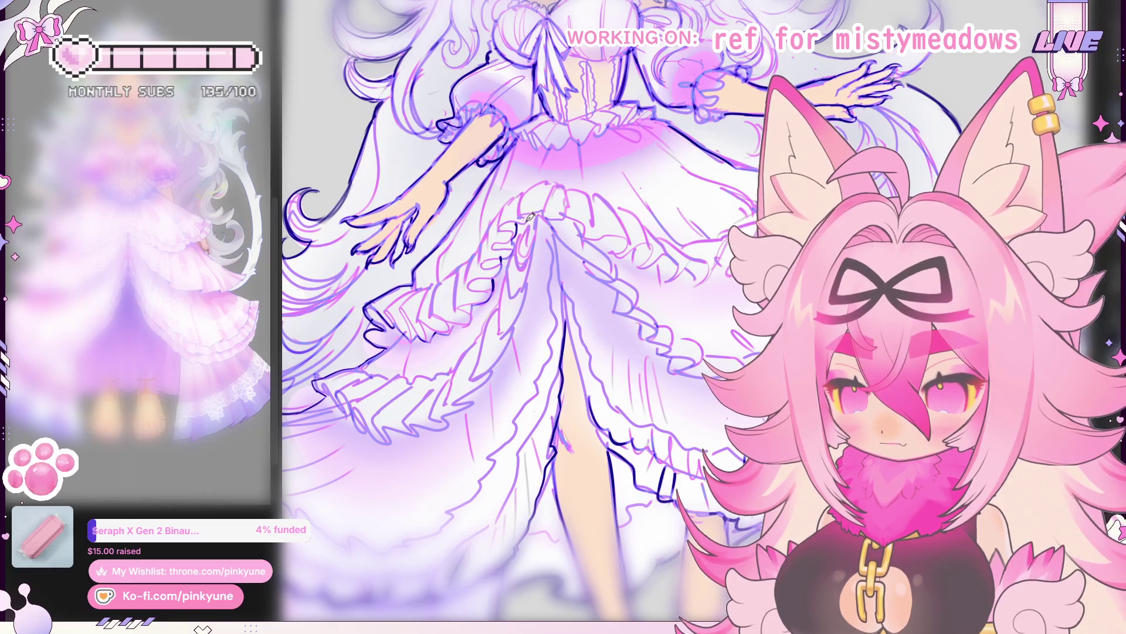
pyautogui.moveTo(639, 248); pyautogui.dragTo(656, 253)
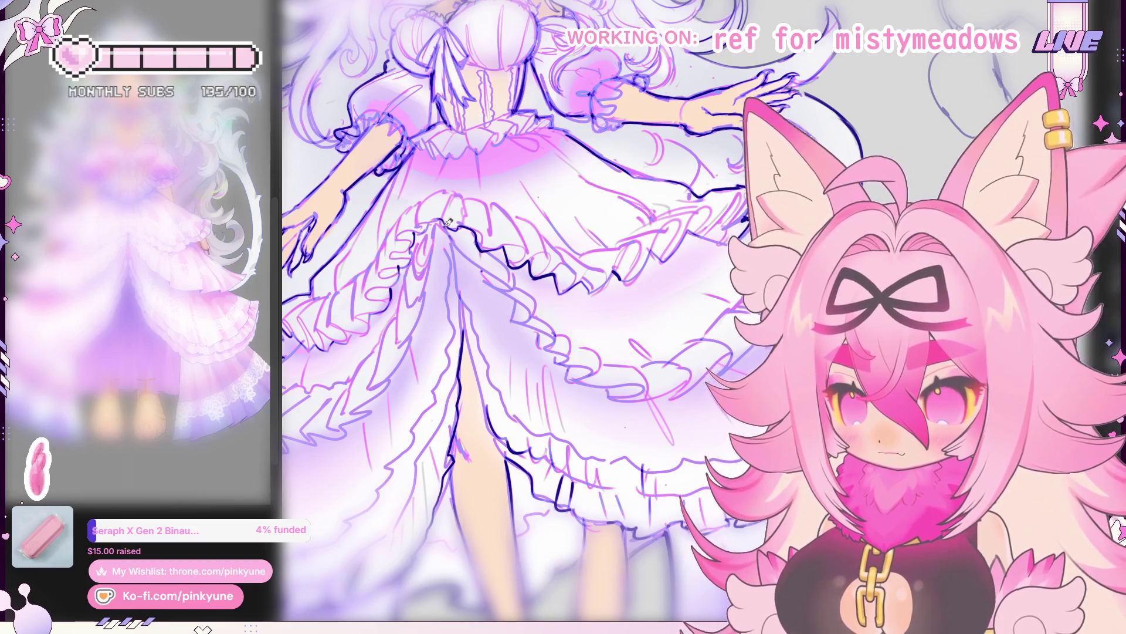
pyautogui.scroll(-3, 449, 223)
pyautogui.scroll(3, 510, 176)
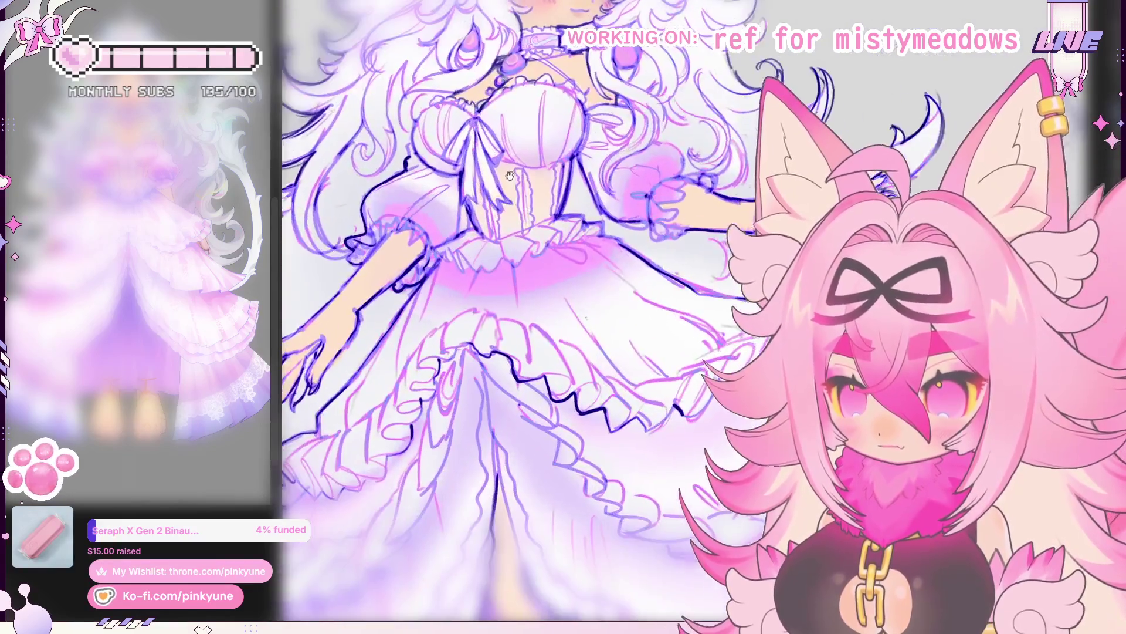
pyautogui.scroll(-3, 510, 176)
pyautogui.scroll(3, 528, 255)
pyautogui.scroll(1, 548, 255)
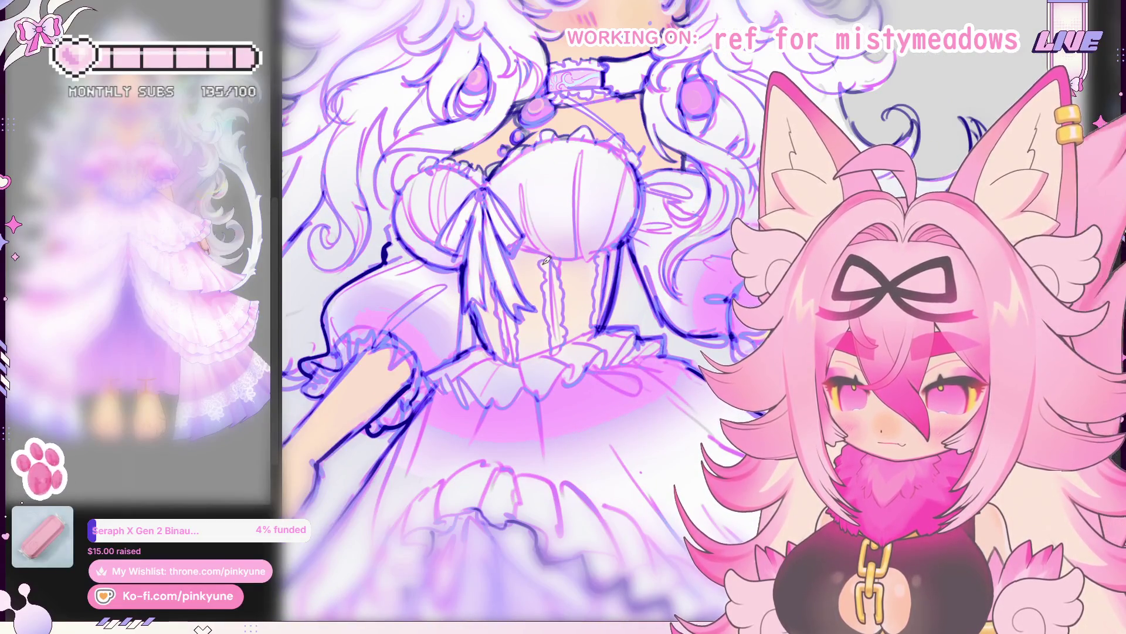
pyautogui.scroll(-3, 546, 233)
pyautogui.scroll(3, 546, 165)
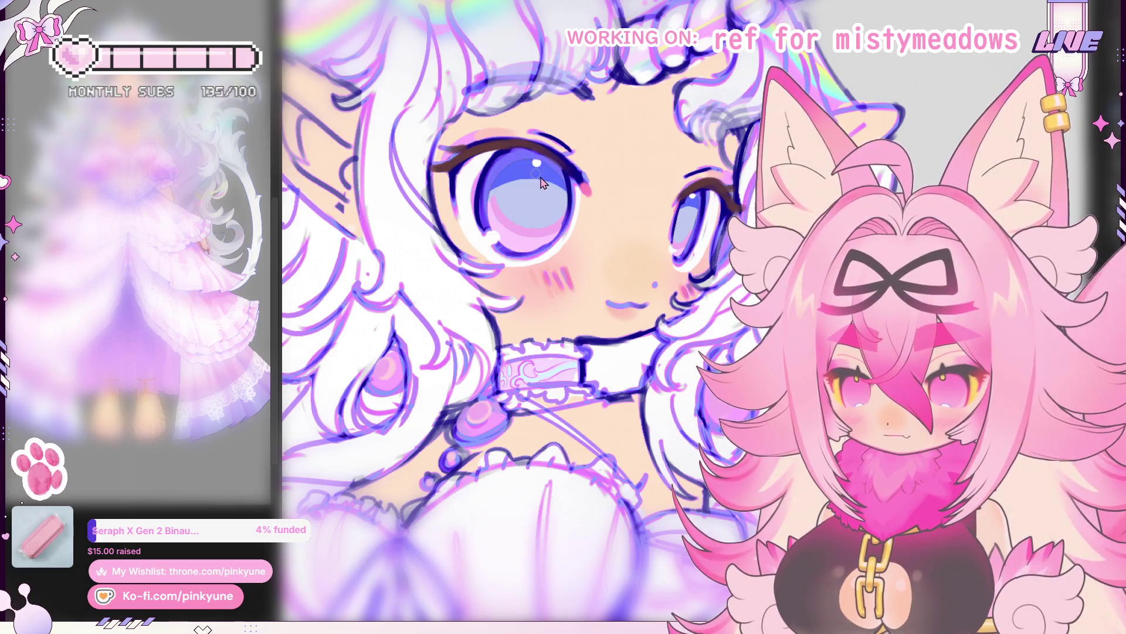
pyautogui.moveTo(558, 168); pyautogui.dragTo(530, 164)
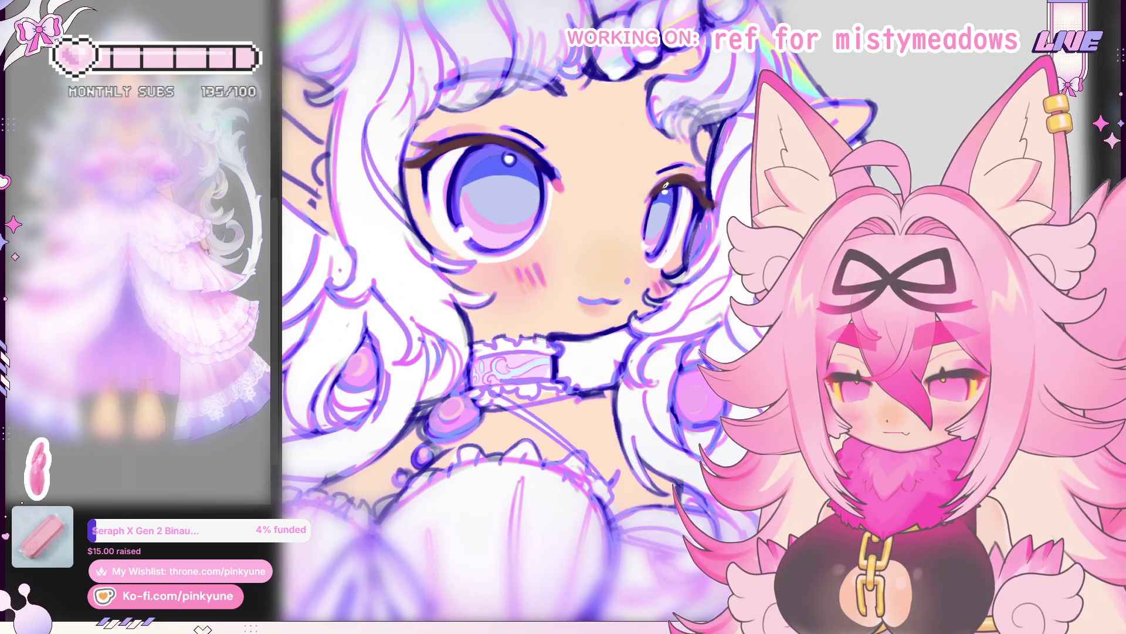
pyautogui.scroll(-5, 678, 206)
pyautogui.scroll(-2, 640, 255)
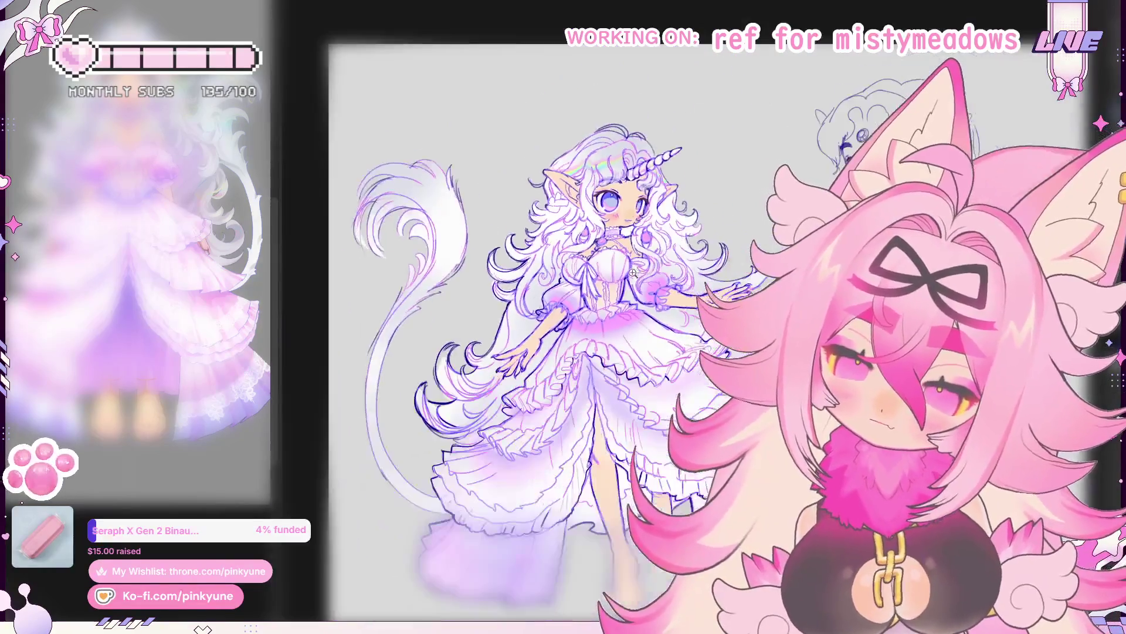
pyautogui.scroll(3, 641, 255)
pyautogui.scroll(2, 616, 264)
pyautogui.scroll(2, 561, 282)
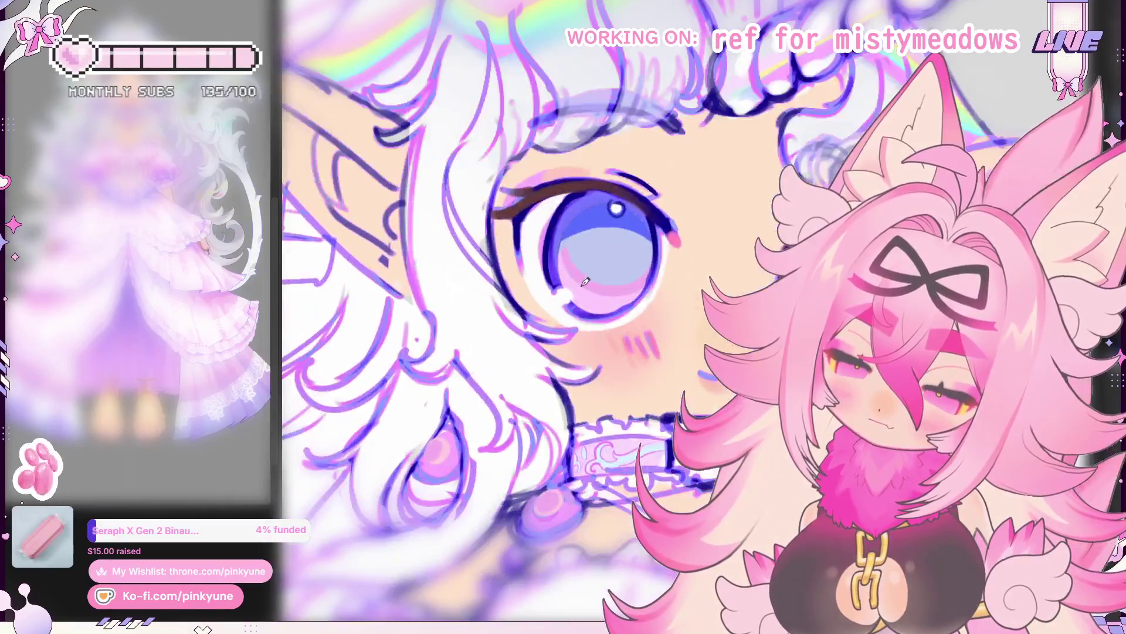
pyautogui.moveTo(561, 282); pyautogui.dragTo(446, 257)
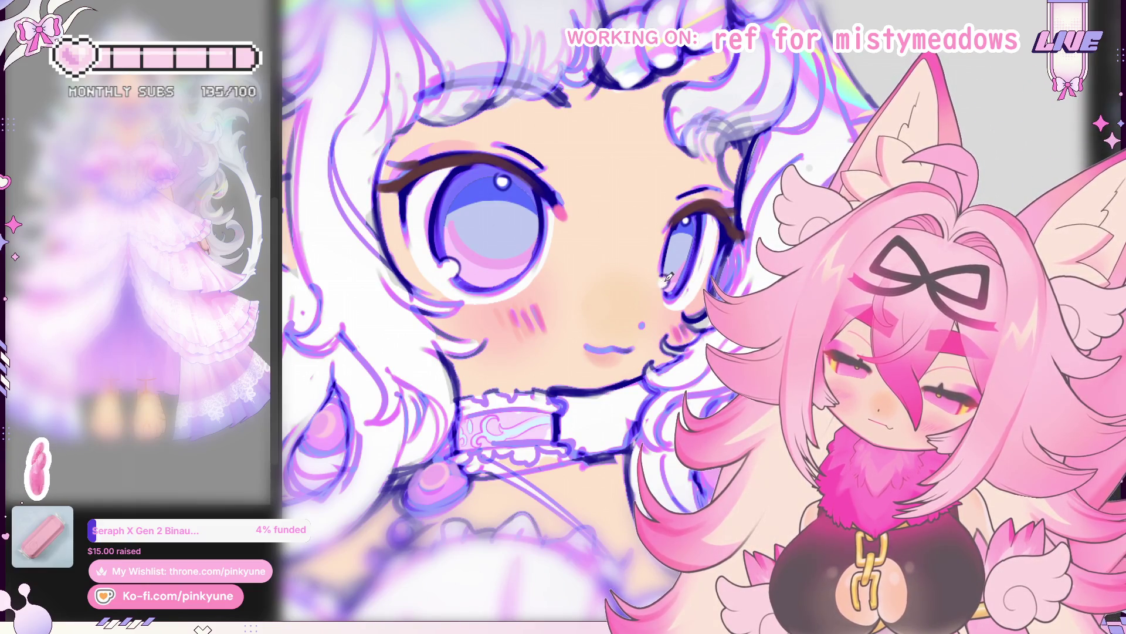
pyautogui.hotkey('ctrl', '0')
pyautogui.scroll(-2, 642, 284)
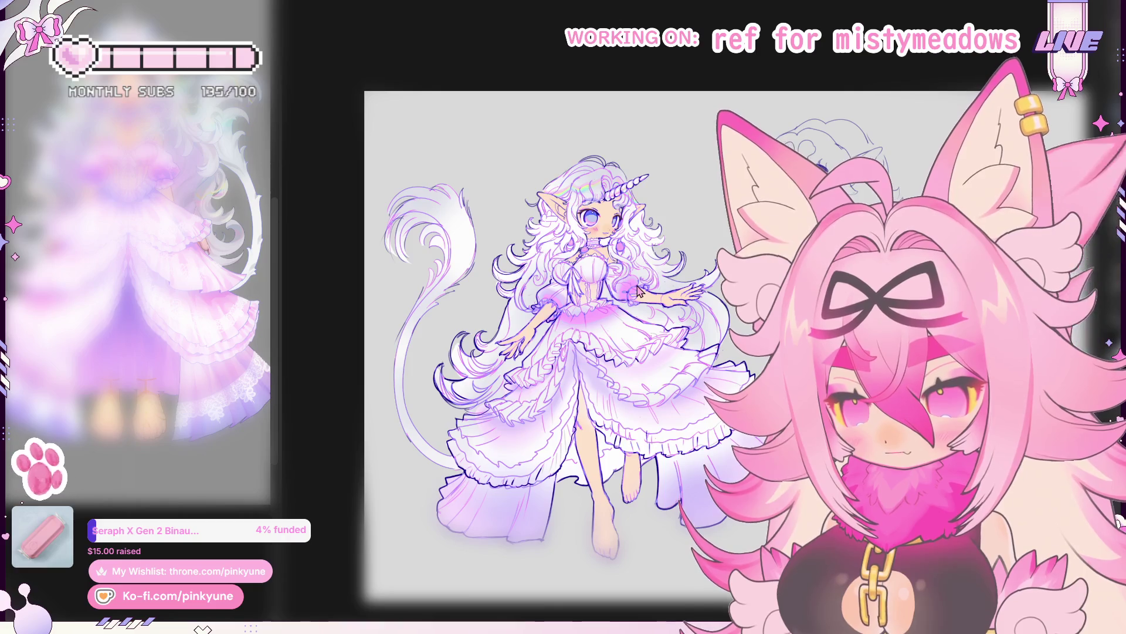
pyautogui.scroll(-1, 638, 290)
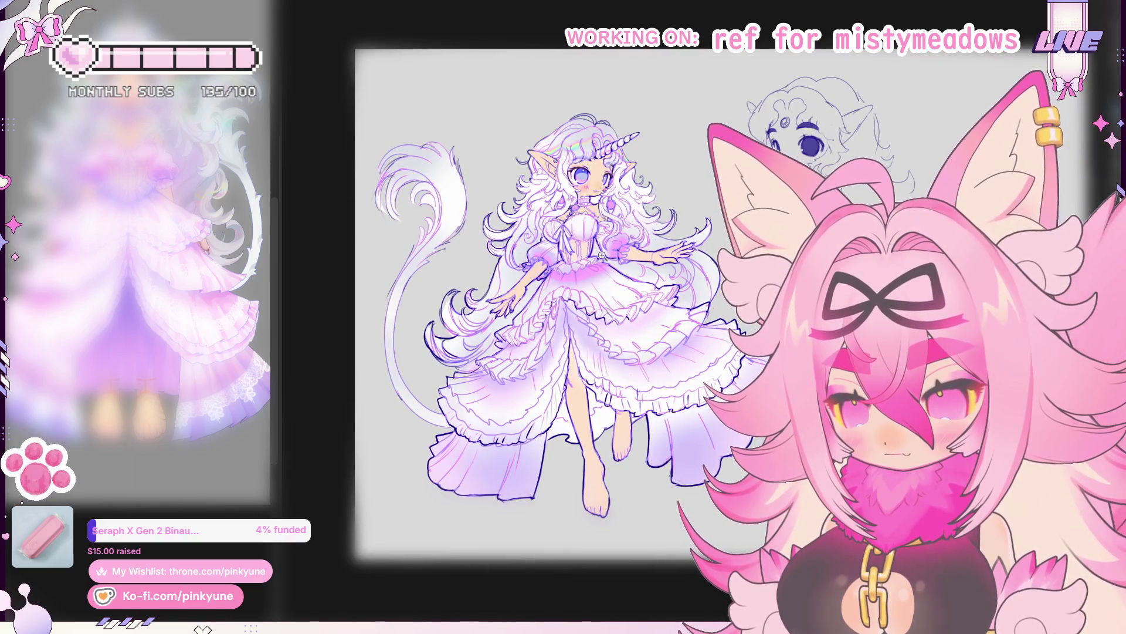
pyautogui.scroll(3, 602, 254)
pyautogui.scroll(2, 608, 264)
pyautogui.scroll(3, 617, 278)
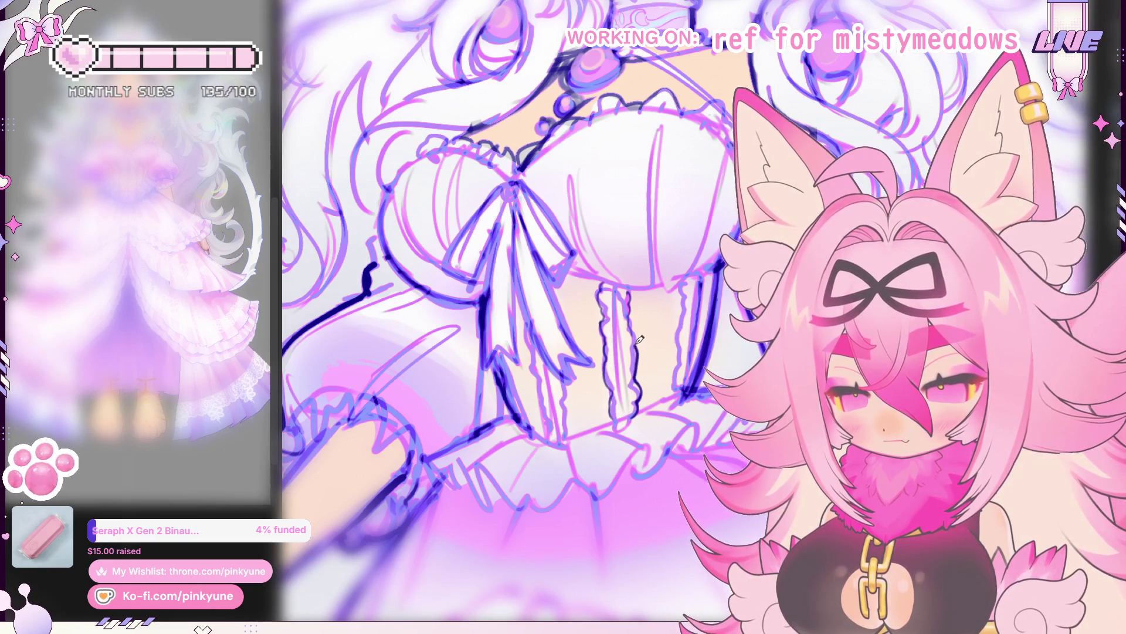
pyautogui.moveTo(714, 341); pyautogui.dragTo(660, 272)
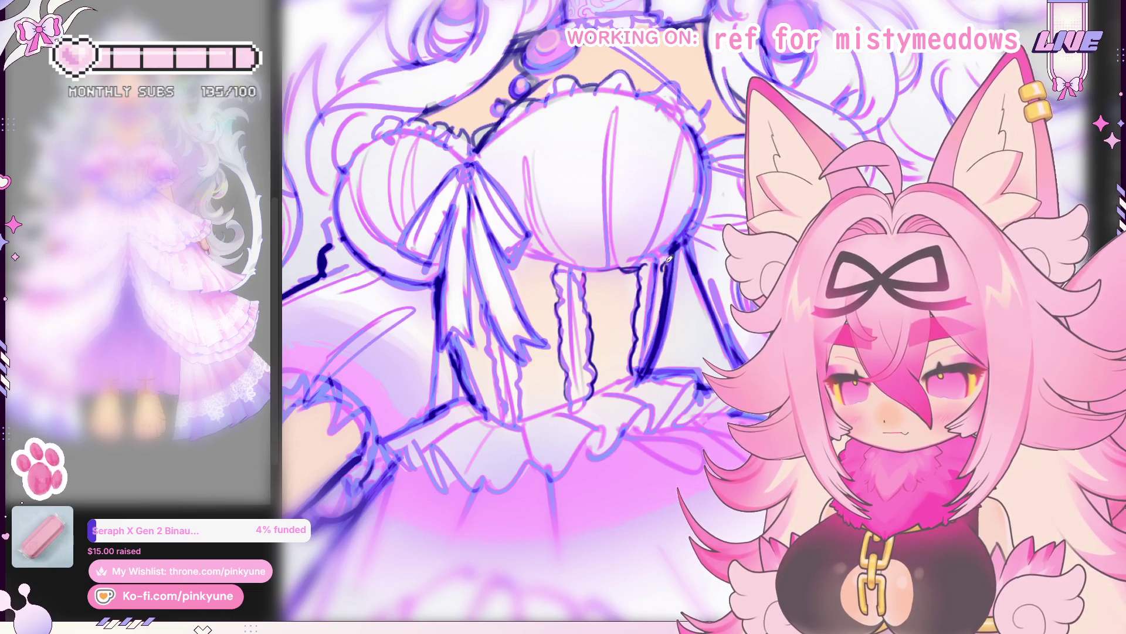
pyautogui.scroll(1, 667, 260)
pyautogui.scroll(1, 544, 298)
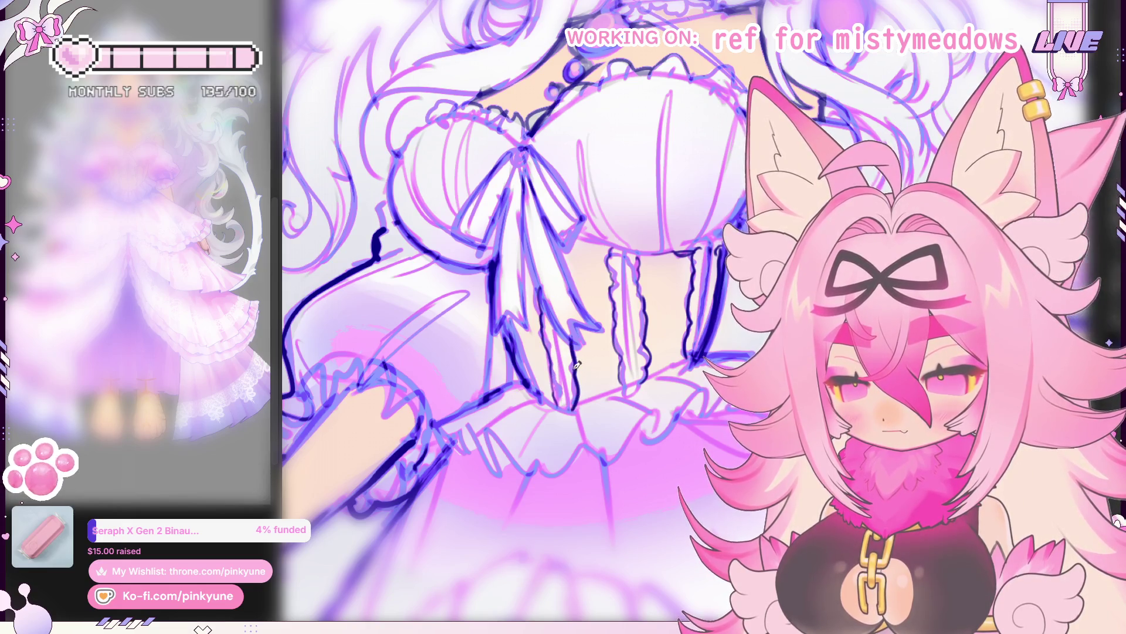
pyautogui.scroll(-1, 574, 335)
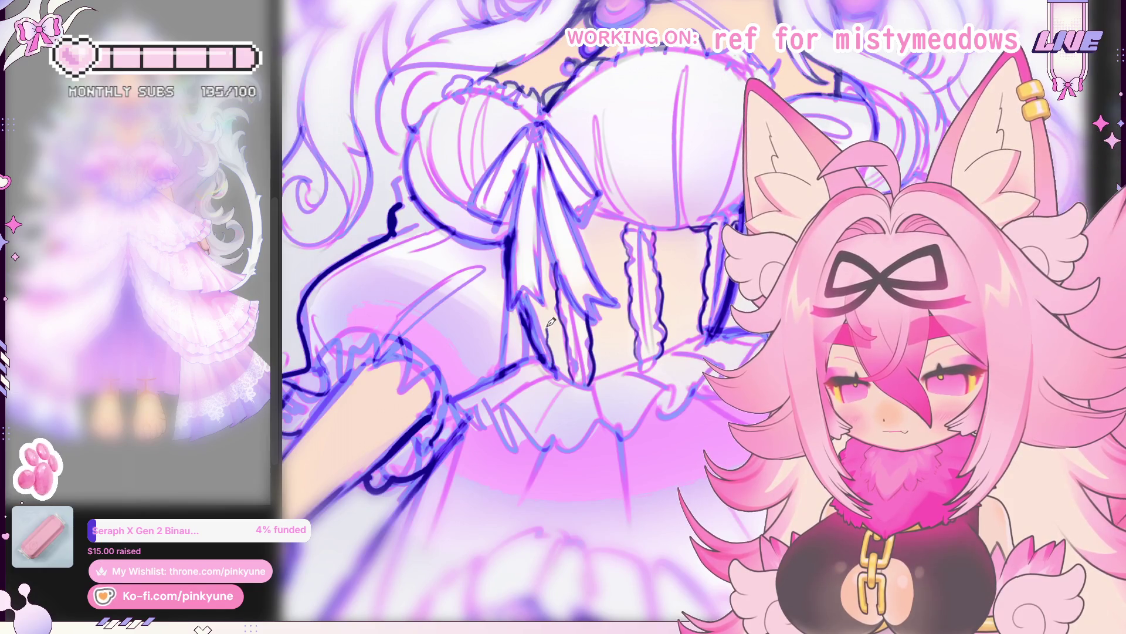
pyautogui.scroll(-1, 535, 292)
pyautogui.scroll(-1, 541, 298)
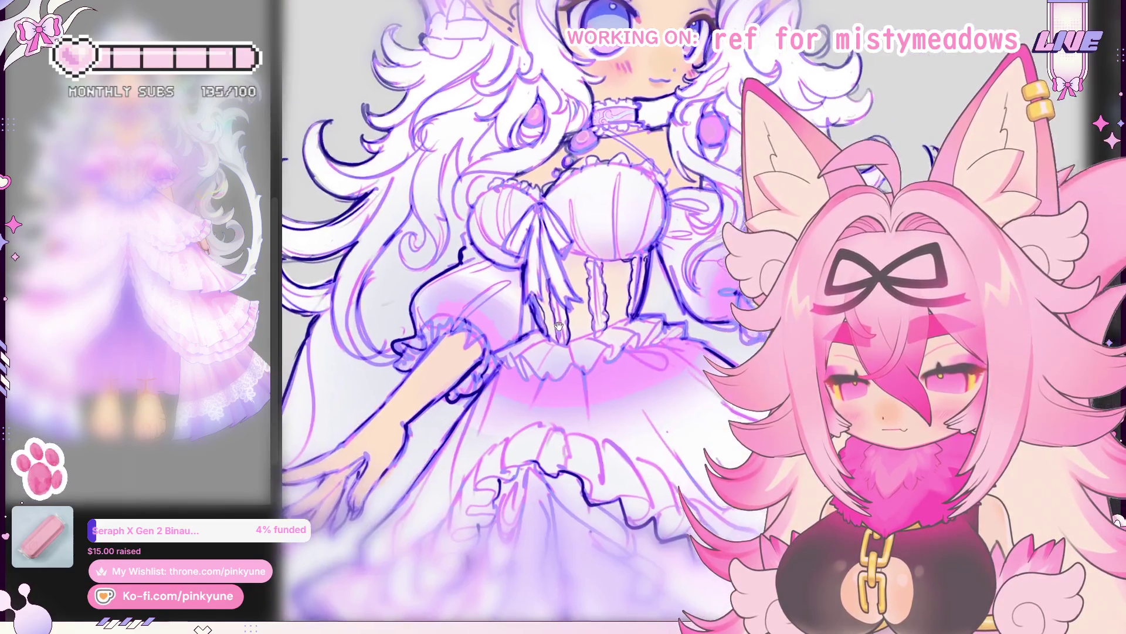
pyautogui.scroll(2, 554, 303)
pyautogui.scroll(1, 554, 304)
pyautogui.scroll(1, 519, 324)
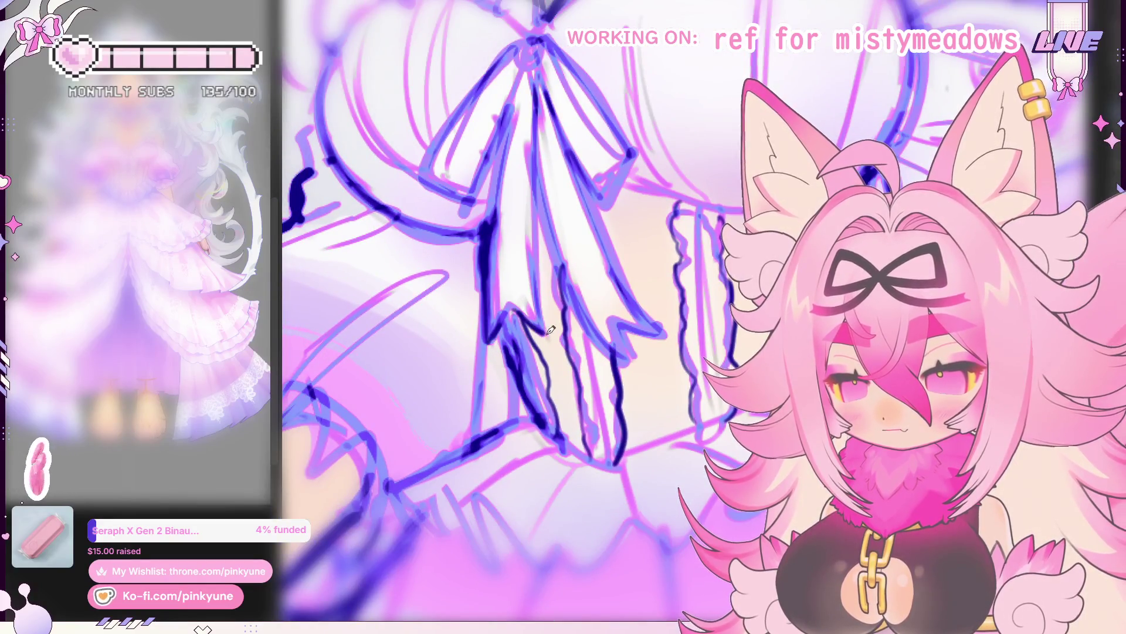
pyautogui.scroll(-1, 558, 289)
pyautogui.hotkey('ctrl', '0')
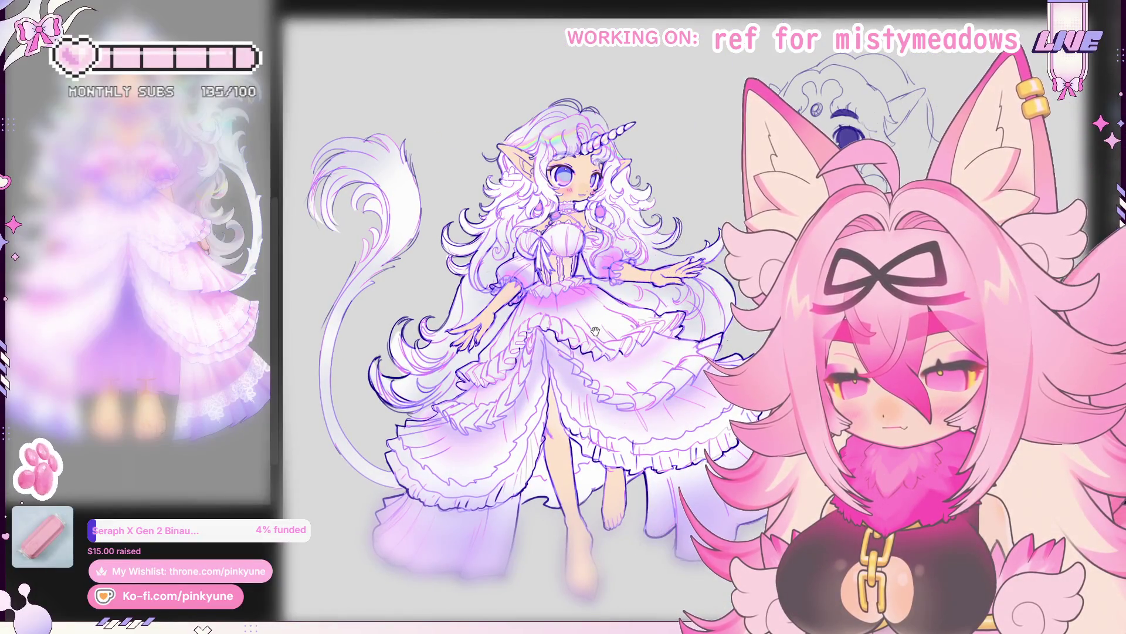
pyautogui.scroll(-2, 594, 331)
pyautogui.scroll(-1, 596, 339)
pyautogui.scroll(-1, 600, 349)
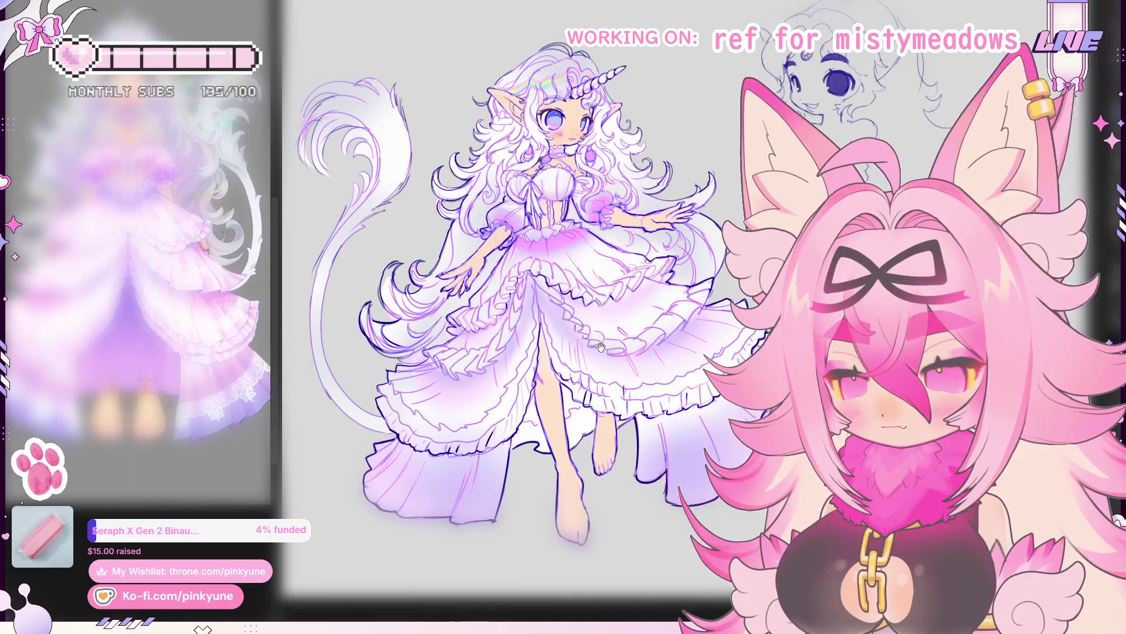
pyautogui.scroll(-1, 602, 349)
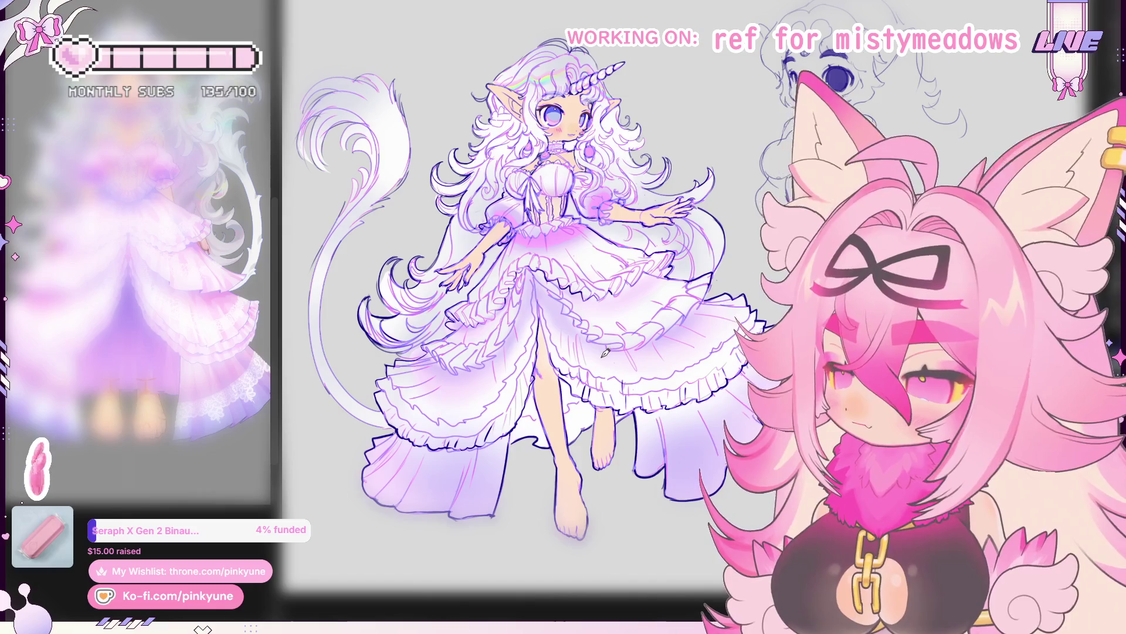
pyautogui.scroll(-2, 608, 353)
pyautogui.scroll(-2, 625, 355)
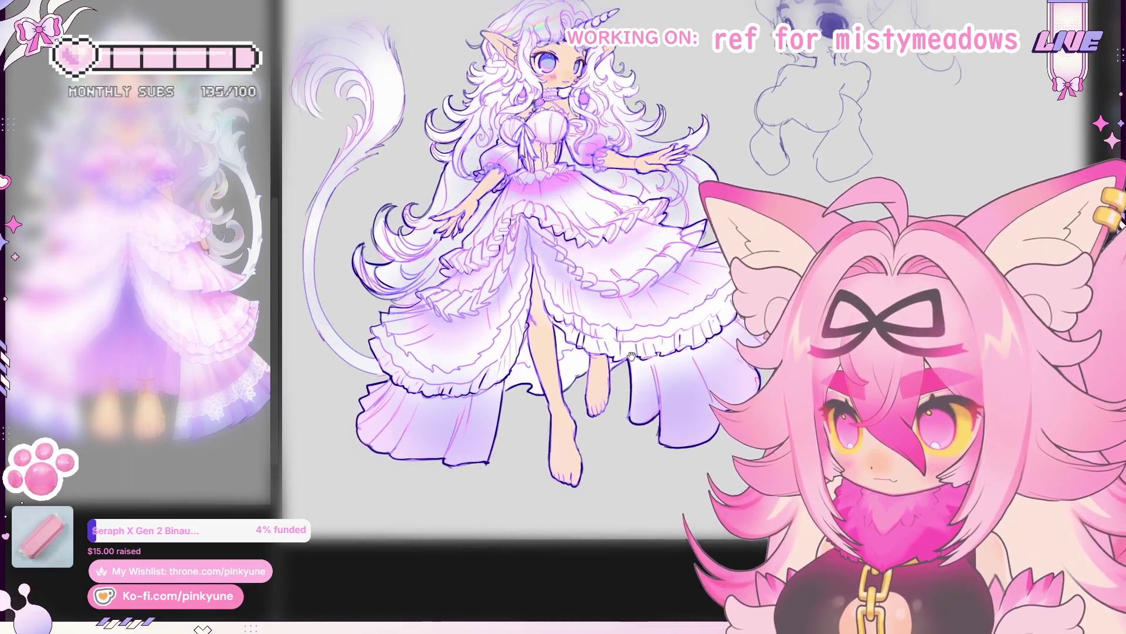
pyautogui.scroll(1, 631, 355)
pyautogui.scroll(2, 608, 357)
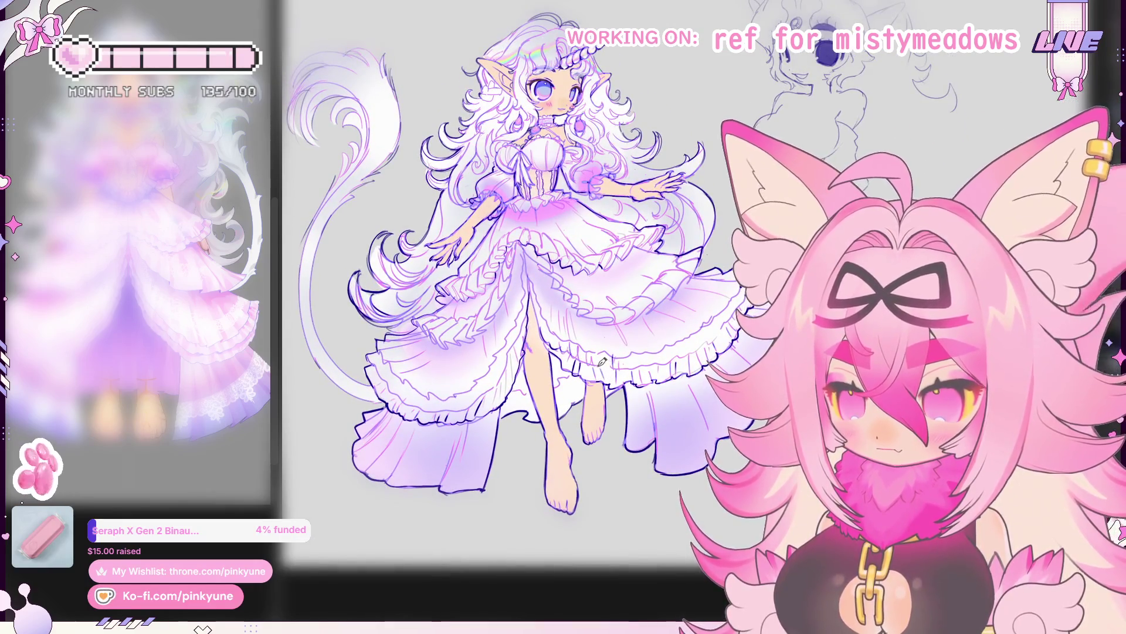
pyautogui.scroll(2, 599, 371)
pyautogui.scroll(2, 588, 383)
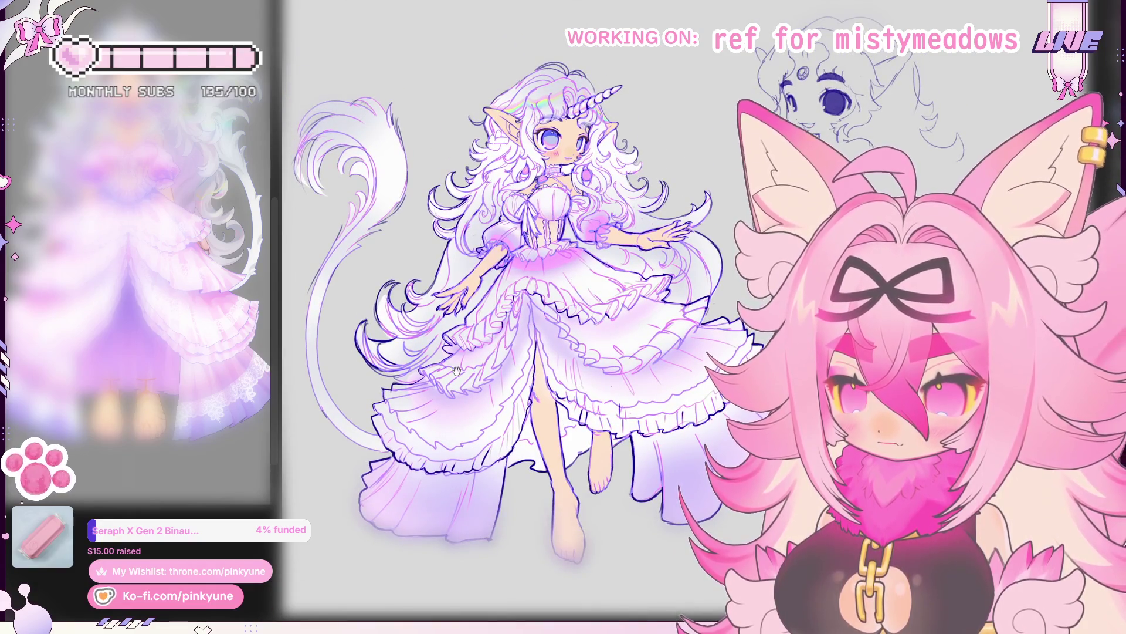
pyautogui.scroll(2, 456, 372)
pyautogui.scroll(2, 467, 335)
pyautogui.scroll(1, 481, 280)
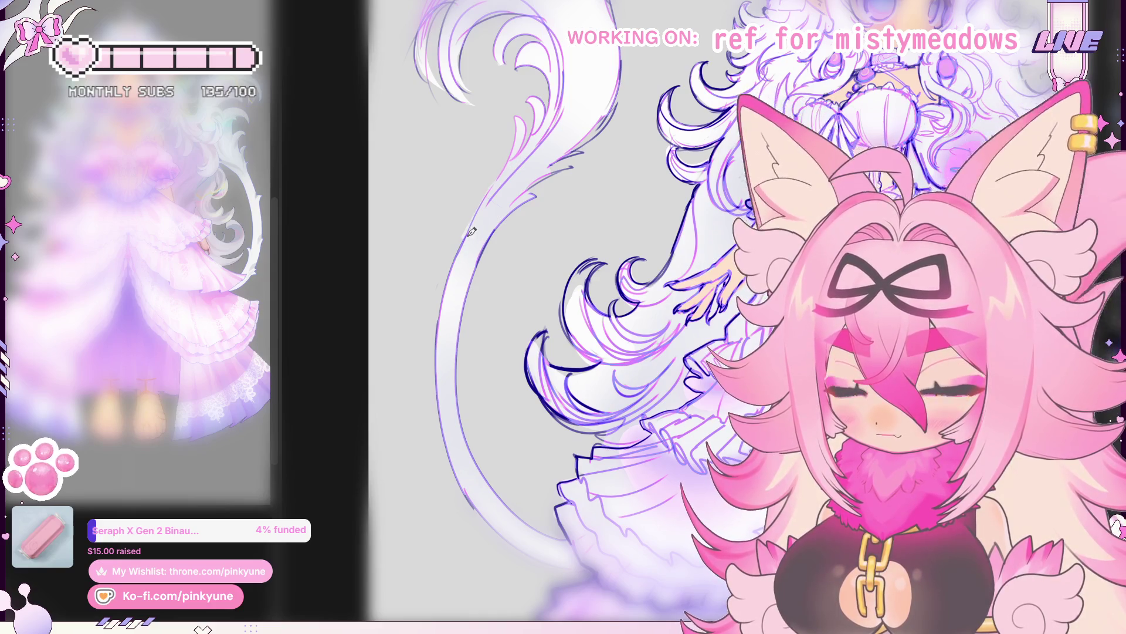
# Step: Ink a dark line down the tail's left edge, following it down toward the lower stem
pyautogui.moveTo(471, 230); pyautogui.dragTo(511, 156)
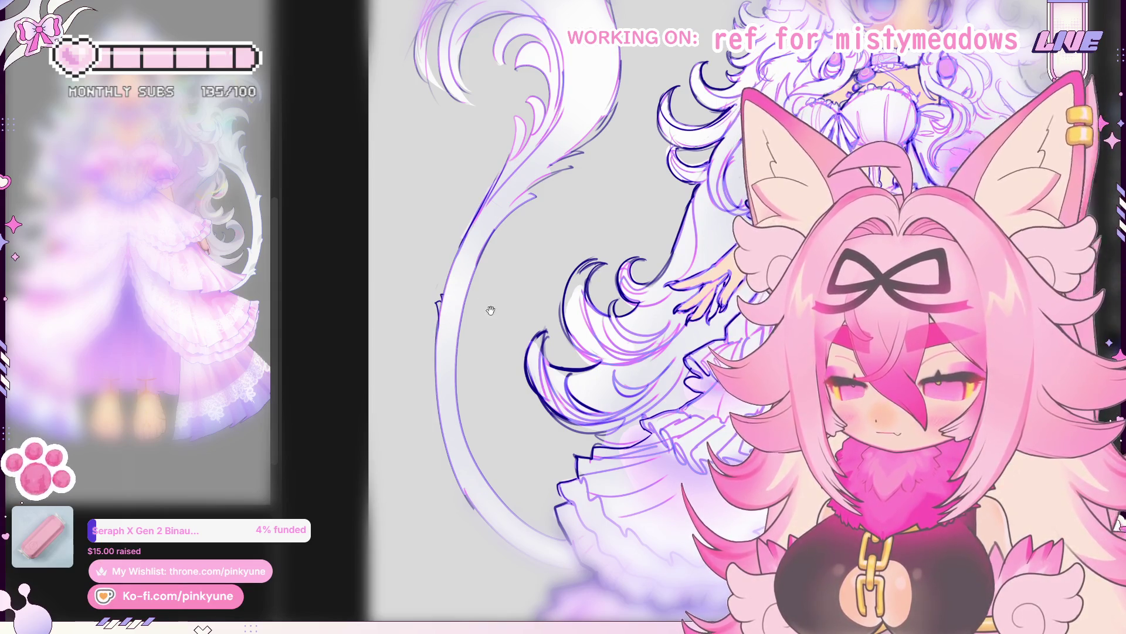
pyautogui.moveTo(491, 310); pyautogui.dragTo(487, 266)
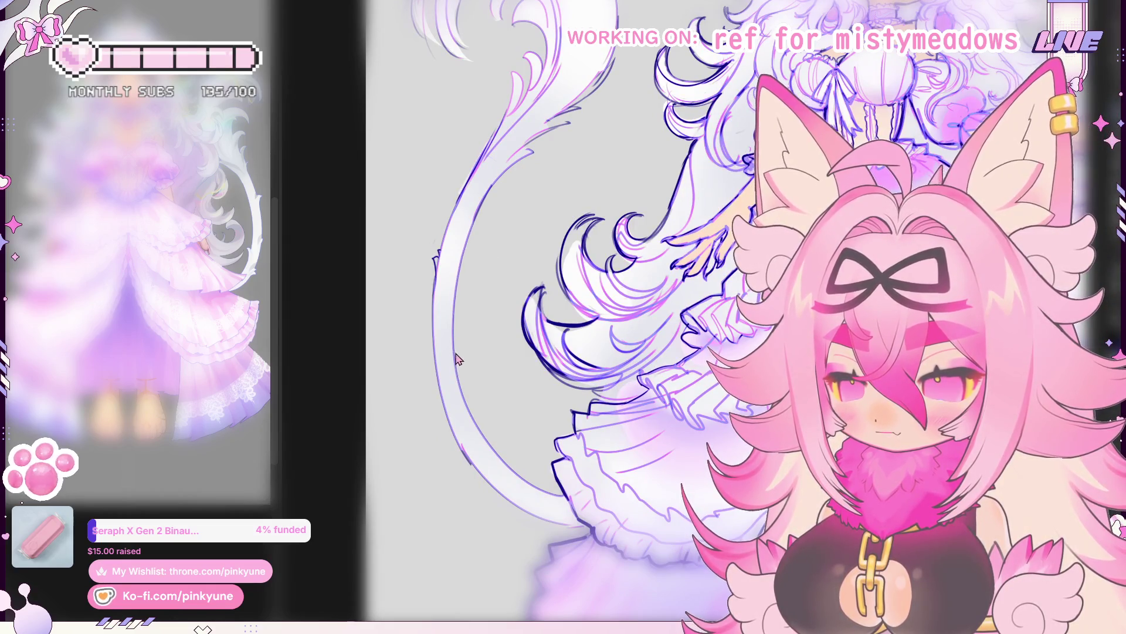
pyautogui.moveTo(474, 409)
pyautogui.mouseDown()
pyautogui.moveTo(469, 374)
pyautogui.moveTo(440, 341)
pyautogui.mouseUp()
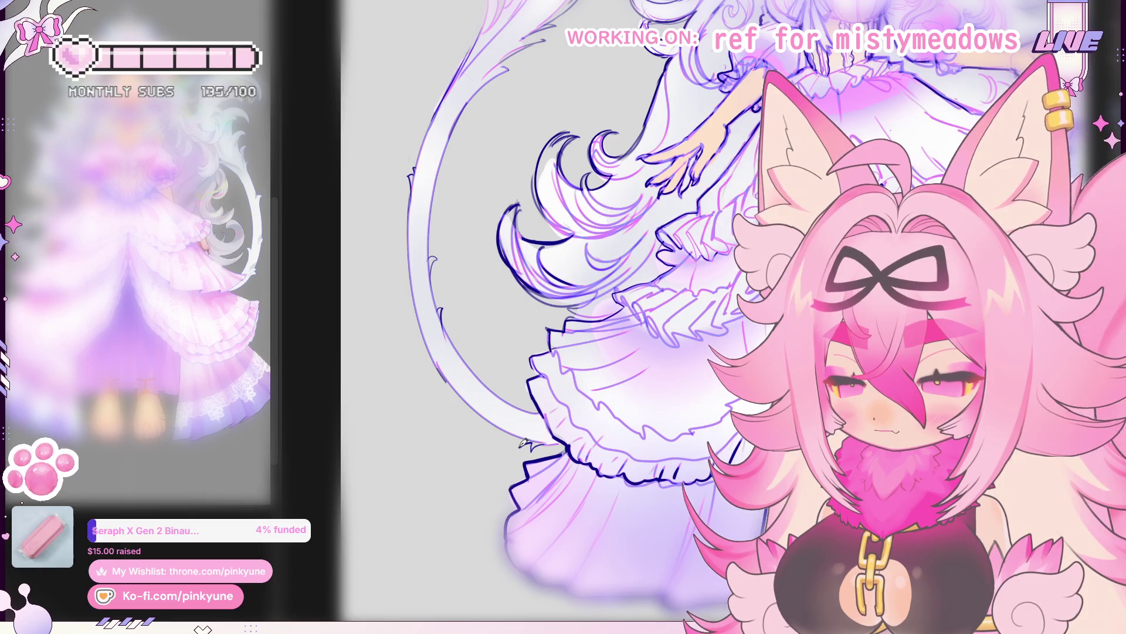
pyautogui.moveTo(516, 435); pyautogui.dragTo(469, 297)
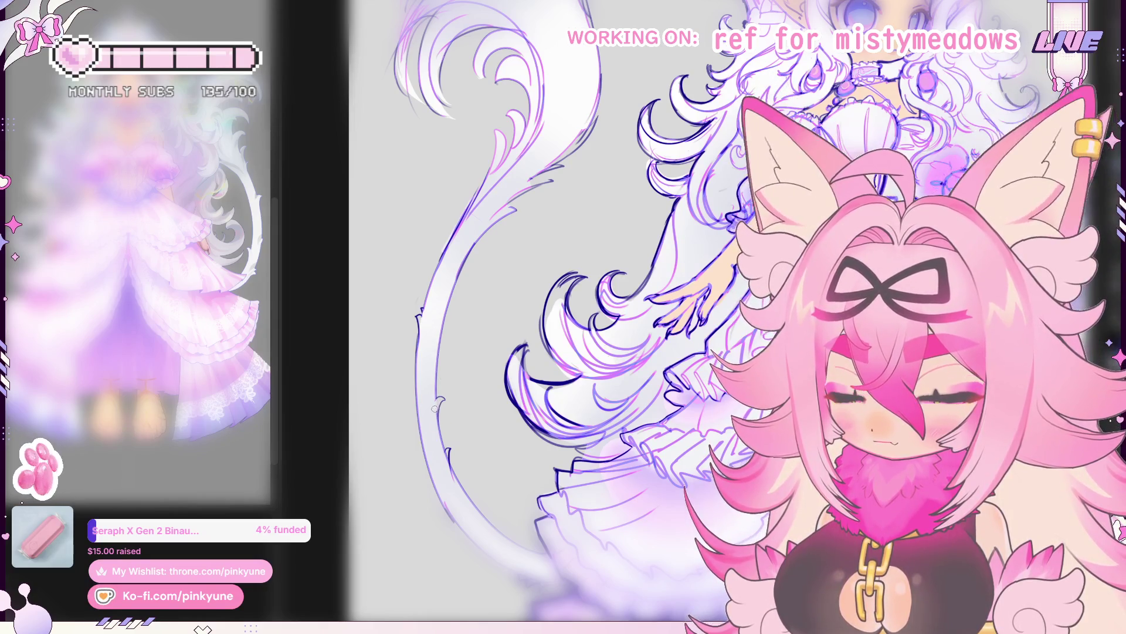
pyautogui.moveTo(465, 427); pyautogui.dragTo(465, 339)
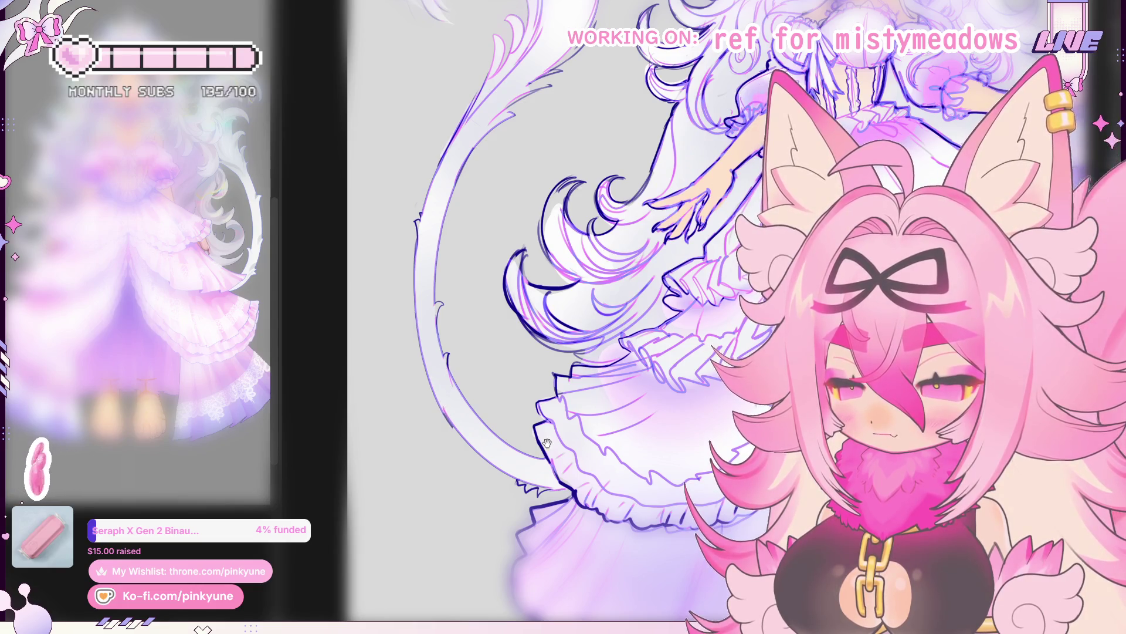
pyautogui.moveTo(547, 442); pyautogui.dragTo(496, 436)
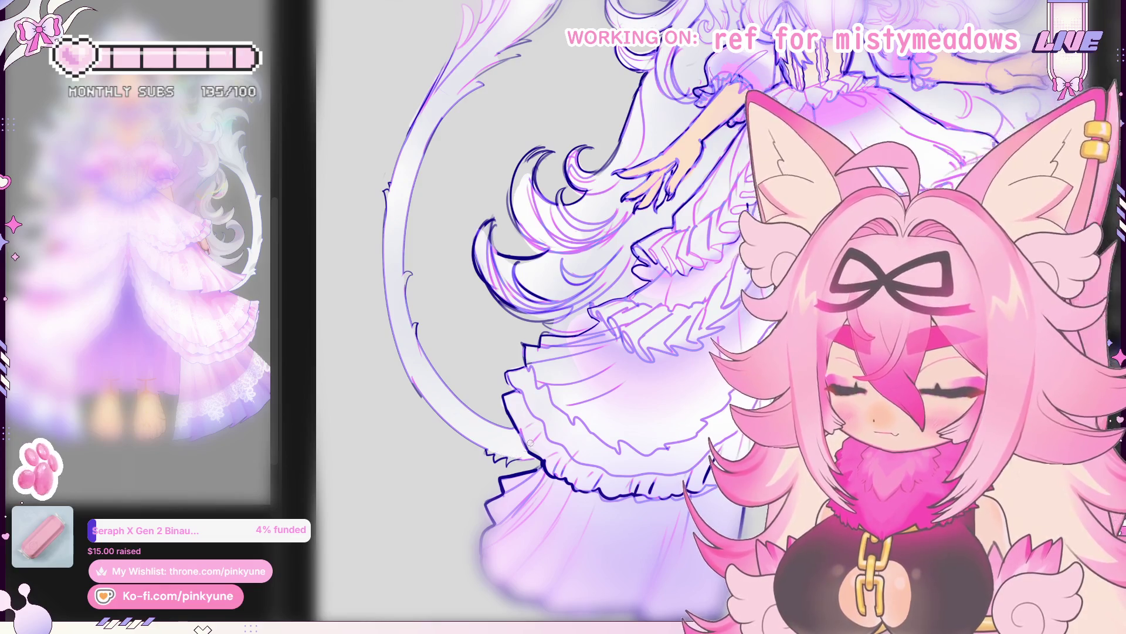
pyautogui.scroll(-5, 516, 455)
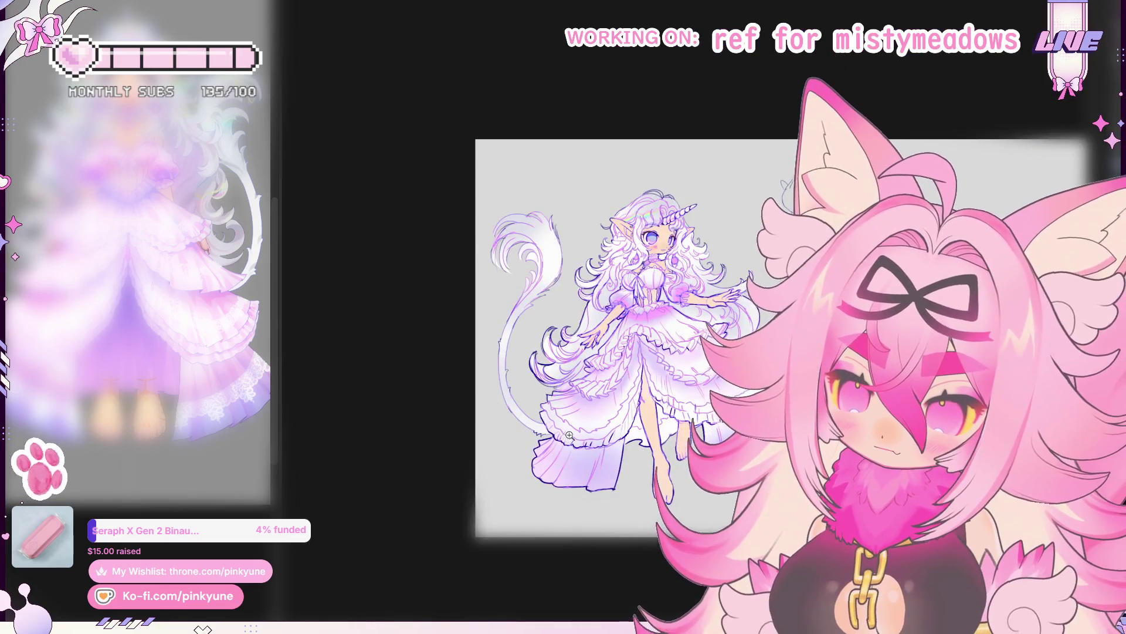
pyautogui.scroll(3, 576, 452)
pyautogui.scroll(2, 572, 466)
pyautogui.scroll(2, 566, 483)
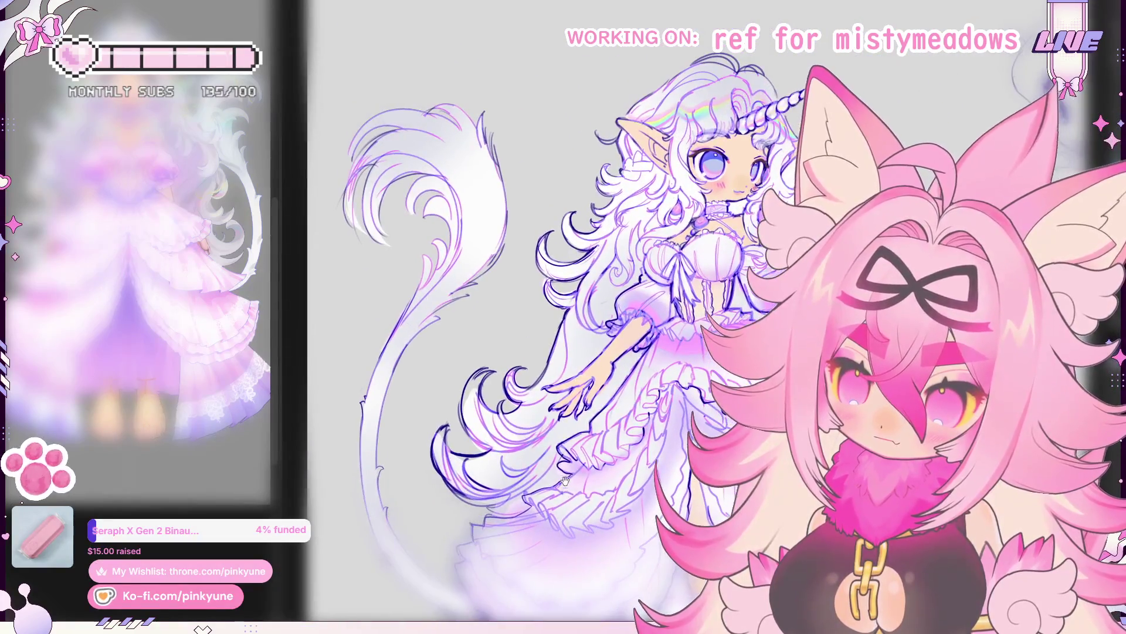
pyautogui.scroll(2, 321, 221)
pyautogui.scroll(2, 321, 221)
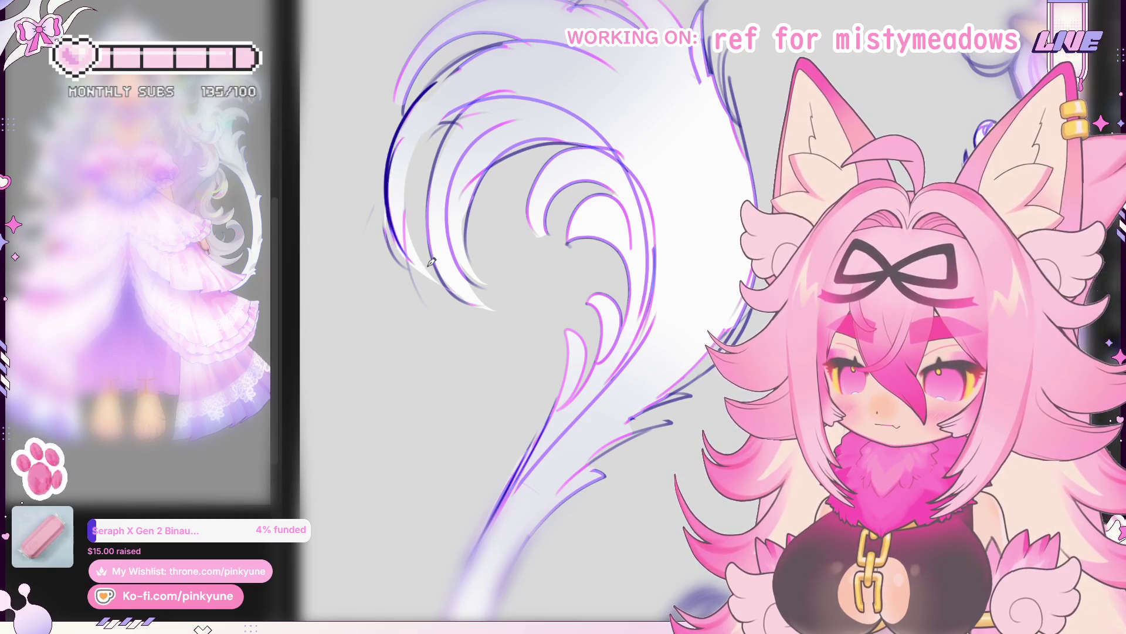
# Step: Ink the tail's upper-left and lower-left outer curves dark, undoing and redrawing unsatisfying strokes
pyautogui.moveTo(388, 220); pyautogui.dragTo(419, 297)
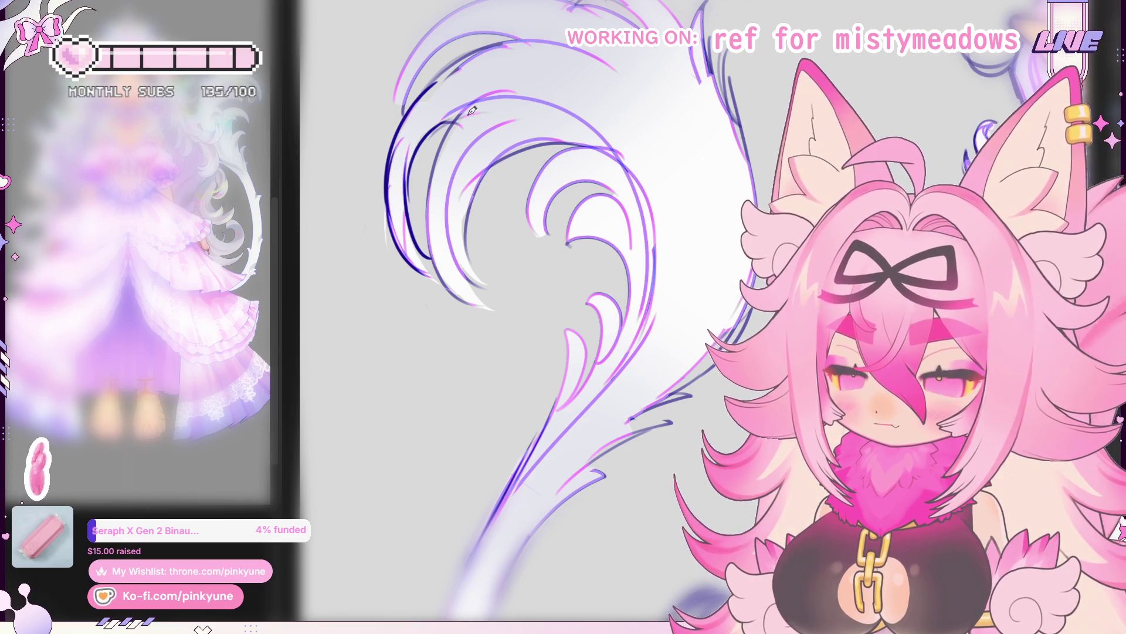
pyautogui.moveTo(452, 118)
pyautogui.mouseDown()
pyautogui.moveTo(419, 261)
pyautogui.moveTo(458, 121)
pyautogui.mouseUp()
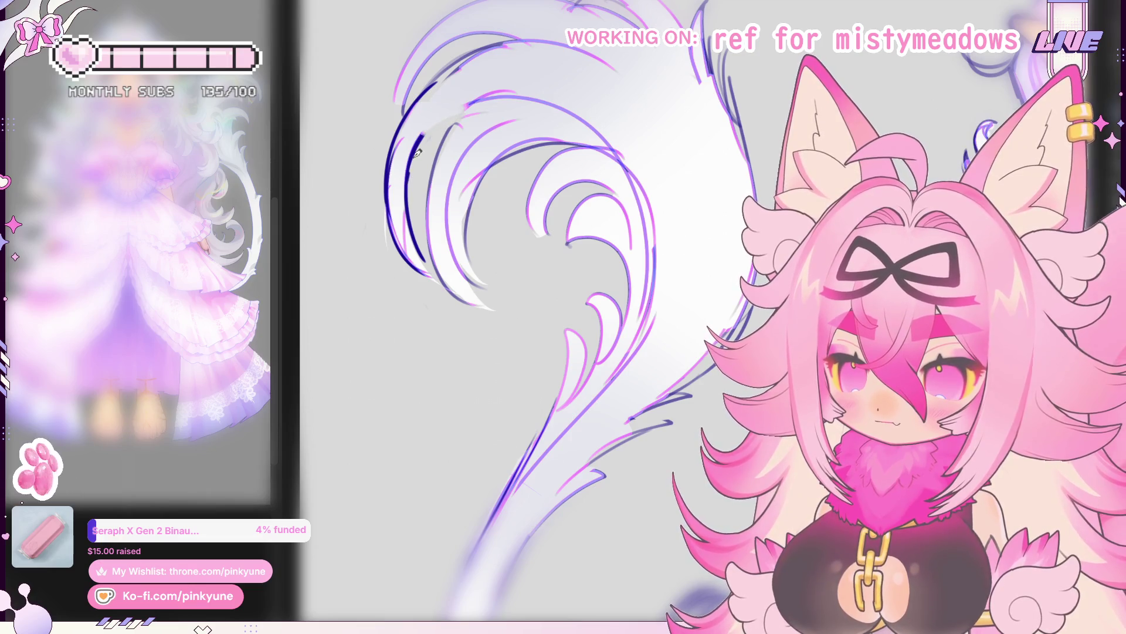
pyautogui.moveTo(456, 107); pyautogui.dragTo(433, 272)
pyautogui.hotkey('ctrl', 'z')
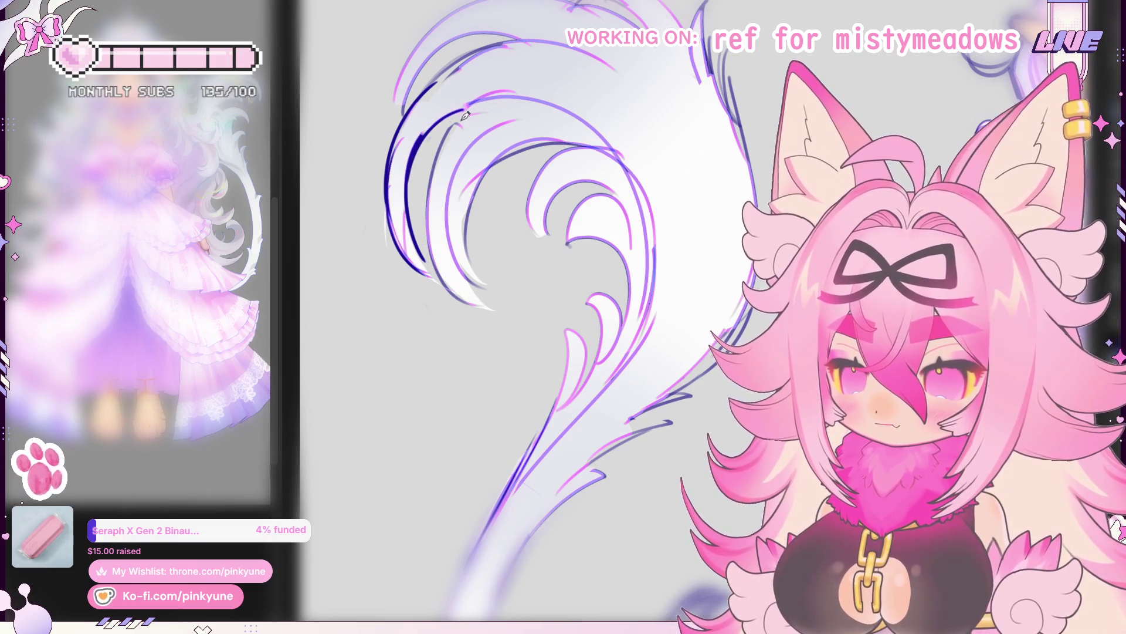
pyautogui.moveTo(462, 105); pyautogui.dragTo(437, 272)
pyautogui.hotkey('ctrl', 'z')
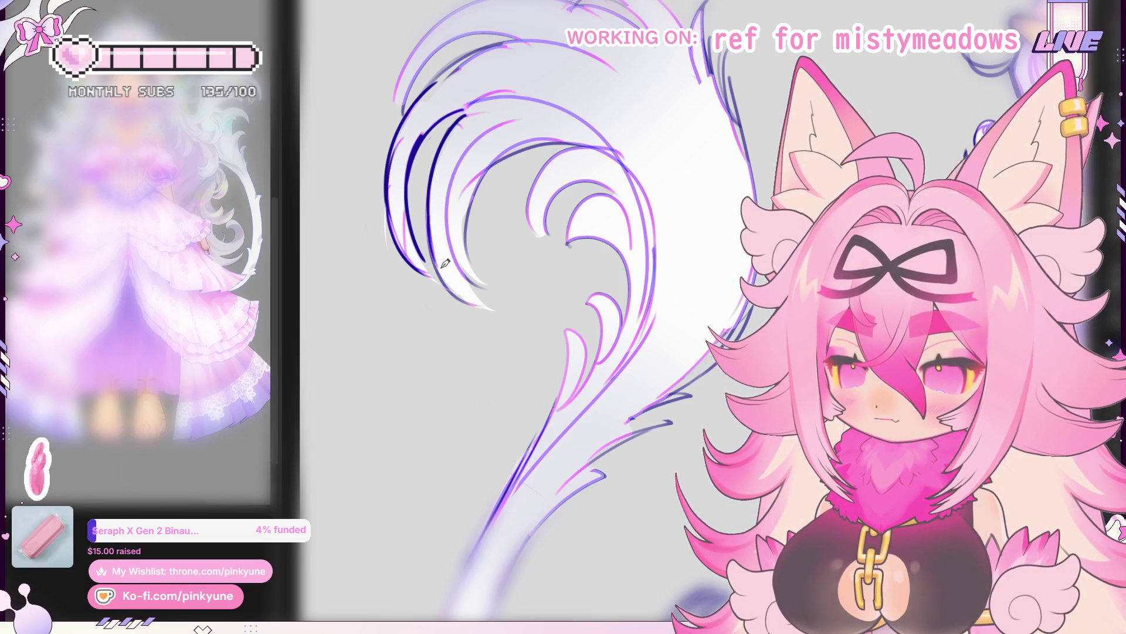
pyautogui.moveTo(417, 231); pyautogui.dragTo(429, 263)
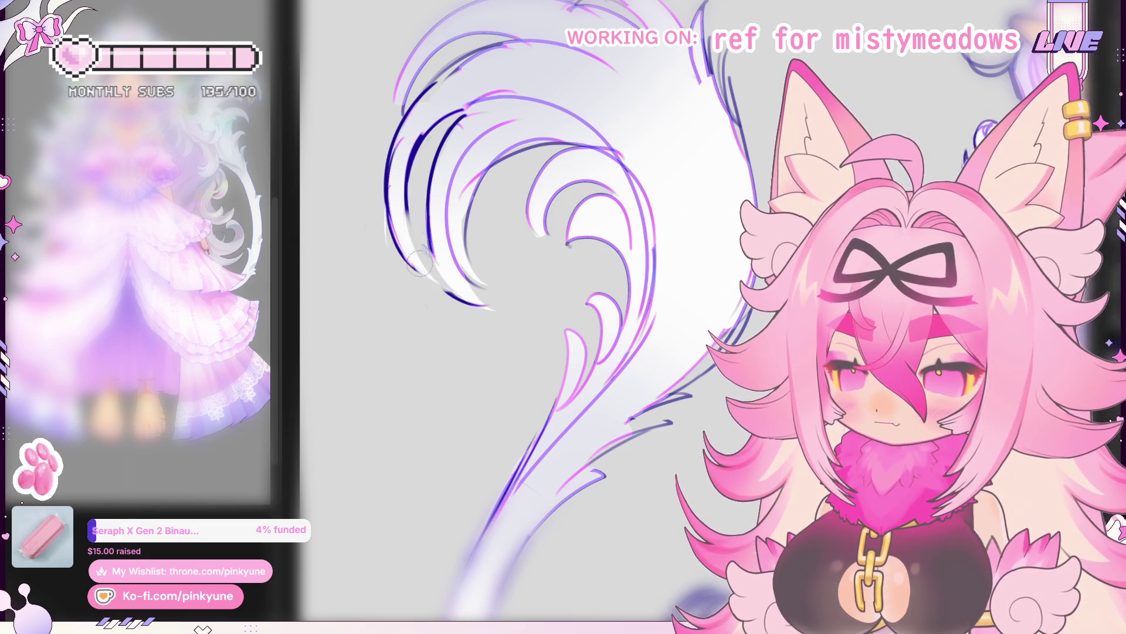
pyautogui.moveTo(421, 249); pyautogui.dragTo(473, 306)
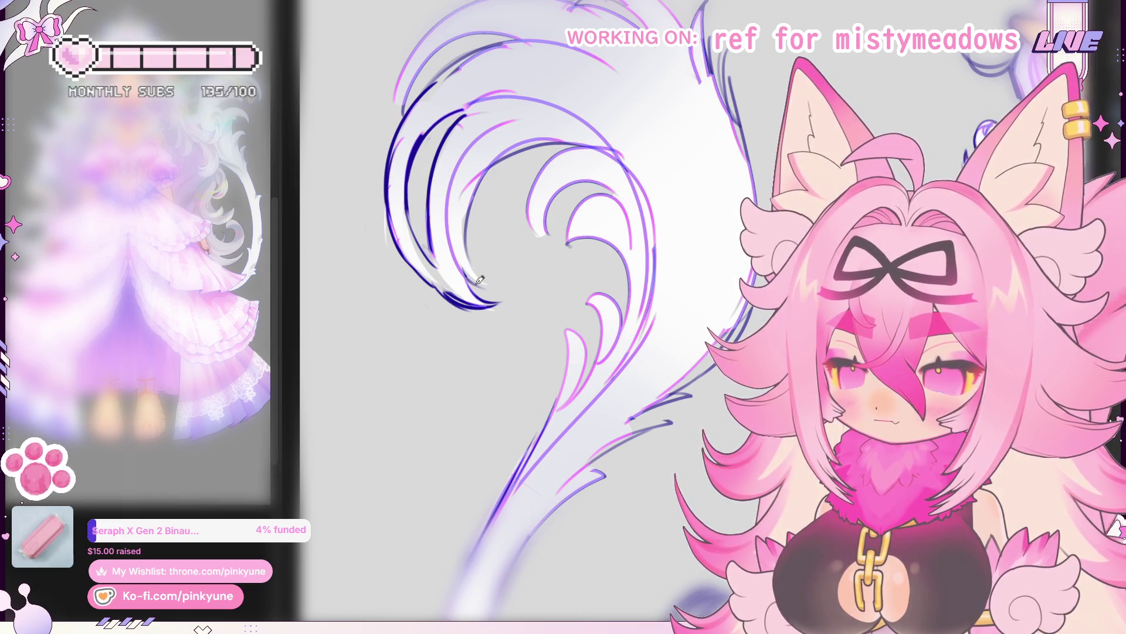
# Step: Darken the tail's inner curve, then view the whole character at once
pyautogui.moveTo(483, 275); pyautogui.dragTo(467, 201)
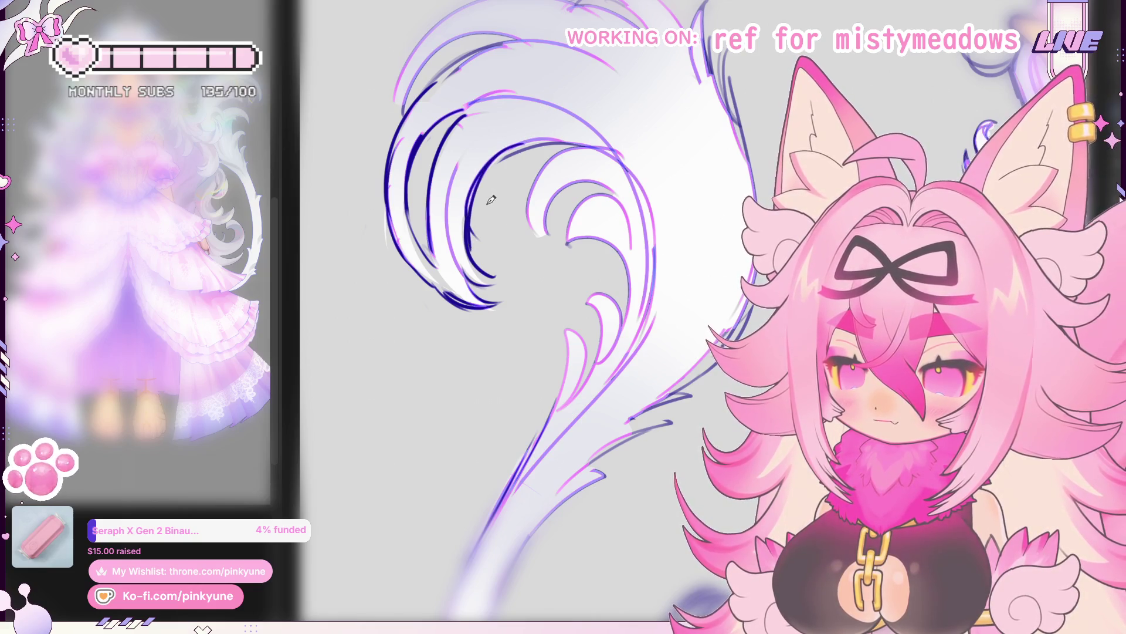
pyautogui.moveTo(526, 143)
pyautogui.mouseDown()
pyautogui.moveTo(475, 239)
pyautogui.moveTo(480, 181)
pyautogui.mouseUp()
pyautogui.hotkey('ctrl', '0')
pyautogui.scroll(3, 521, 197)
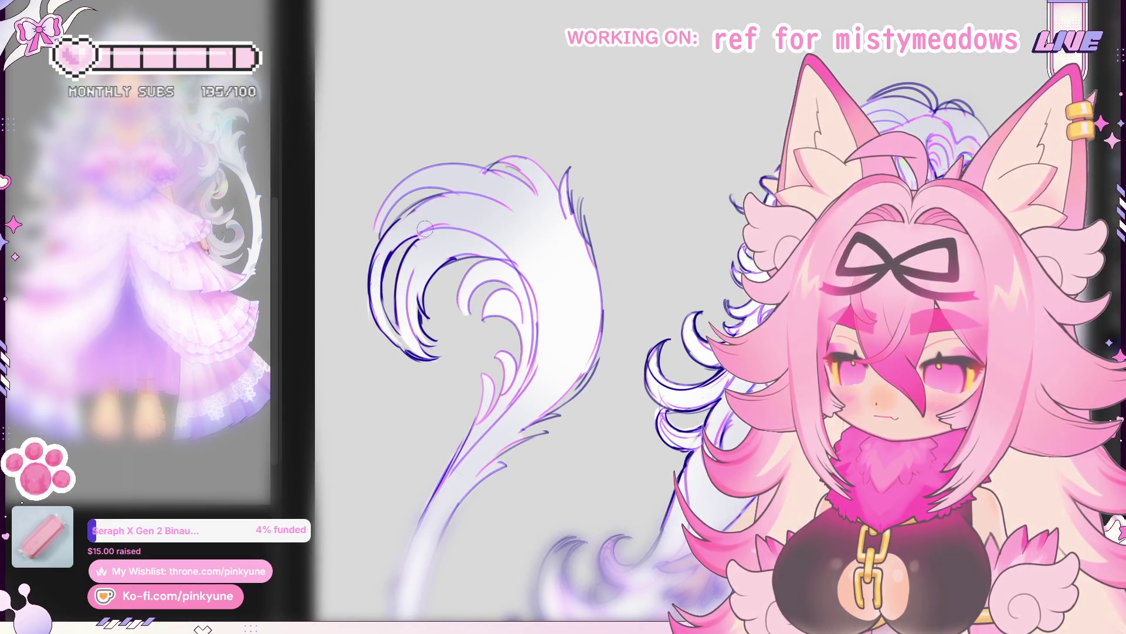
# Step: Paint a soft white stroke down the length of the tail to brighten it
pyautogui.moveTo(520, 284)
pyautogui.mouseDown()
pyautogui.moveTo(525, 361)
pyautogui.moveTo(494, 414)
pyautogui.moveTo(494, 460)
pyautogui.mouseUp()
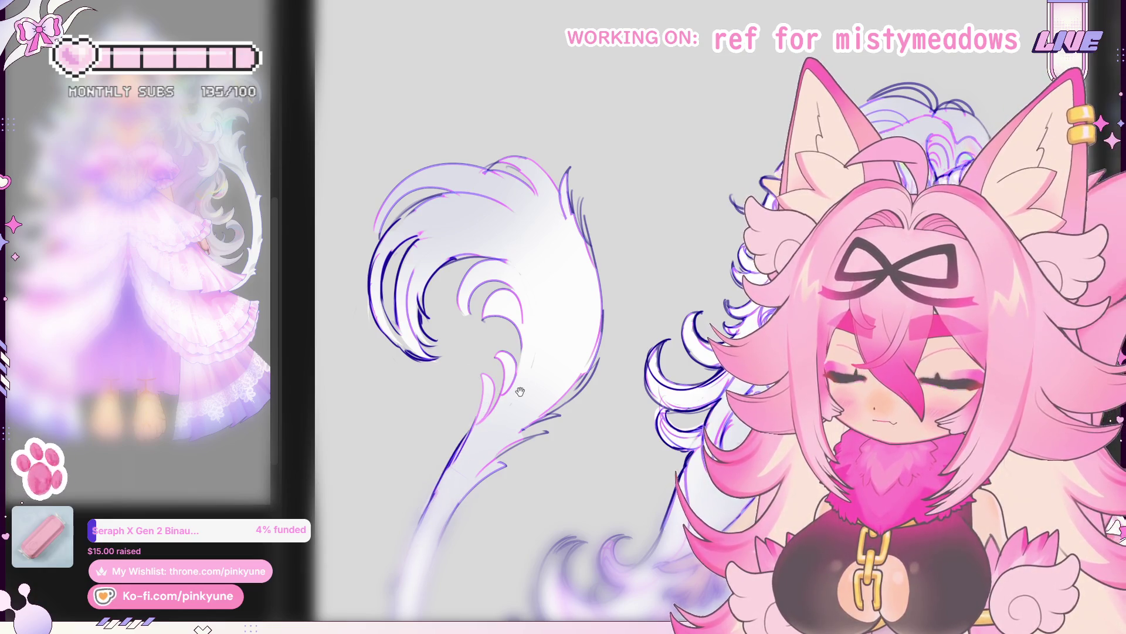
pyautogui.moveTo(520, 391); pyautogui.dragTo(508, 369)
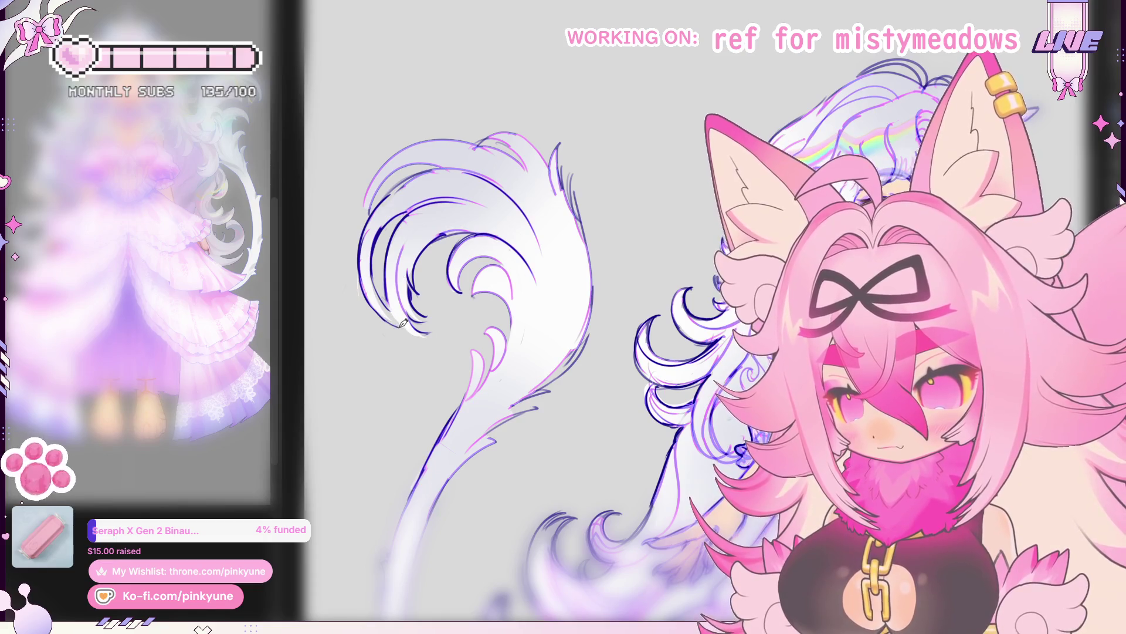
pyautogui.scroll(-2, 457, 299)
pyautogui.scroll(-3, 533, 280)
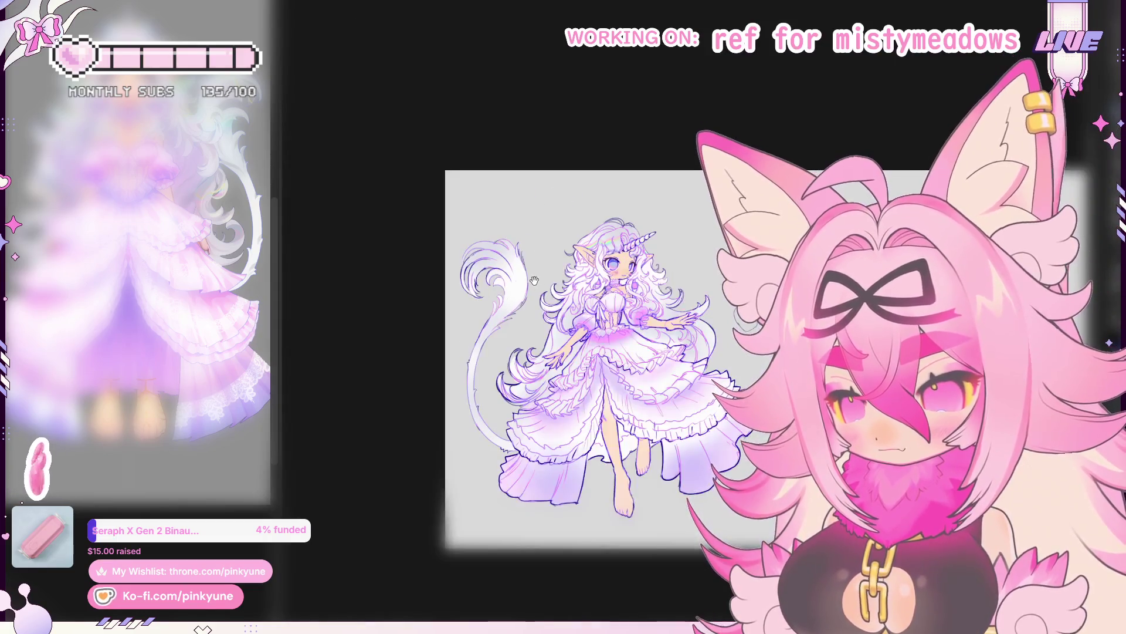
pyautogui.scroll(2, 533, 280)
pyautogui.scroll(1, 520, 256)
pyautogui.scroll(1, 504, 225)
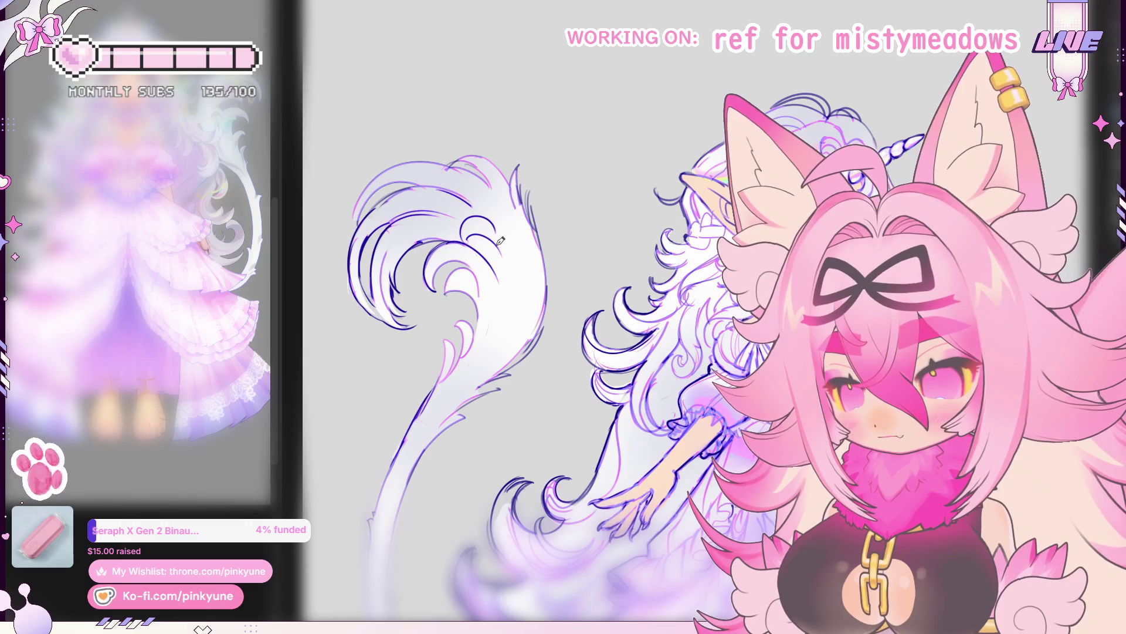
# Step: Draw additional dark curl lines inside the tail's upper plume
pyautogui.moveTo(488, 231); pyautogui.dragTo(479, 187)
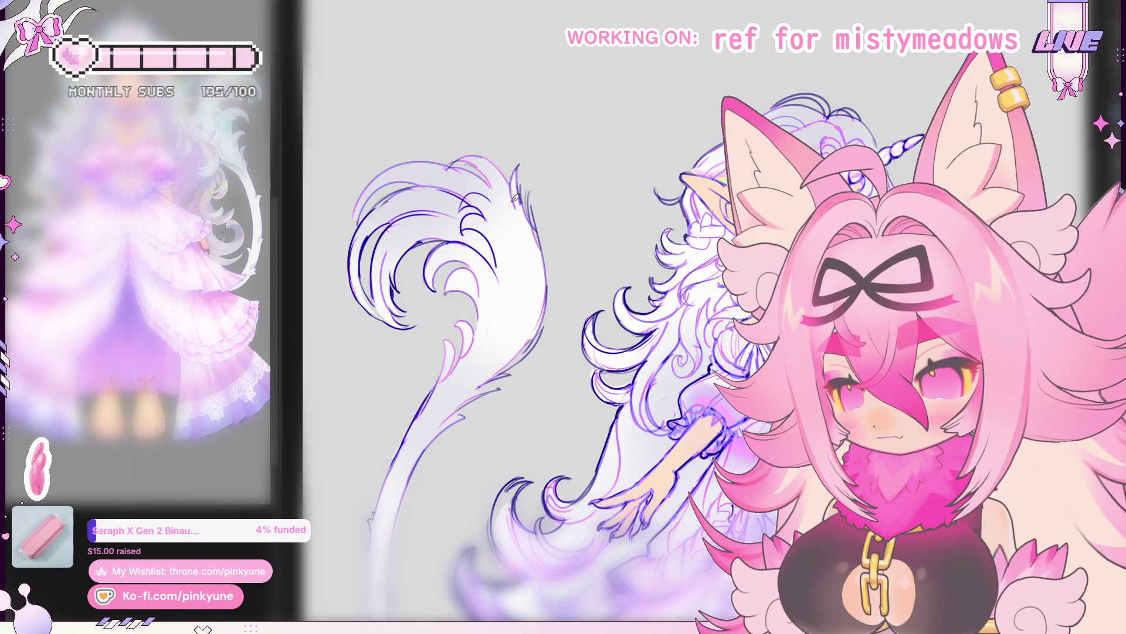
pyautogui.scroll(-5, 517, 199)
pyautogui.scroll(5, 504, 299)
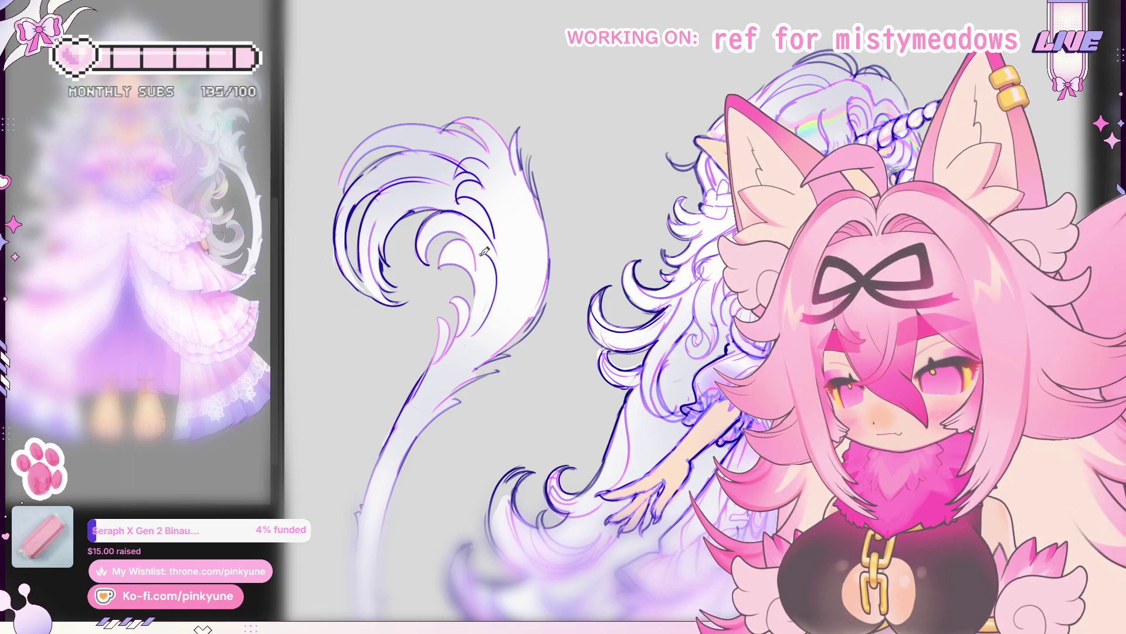
pyautogui.scroll(-5, 515, 229)
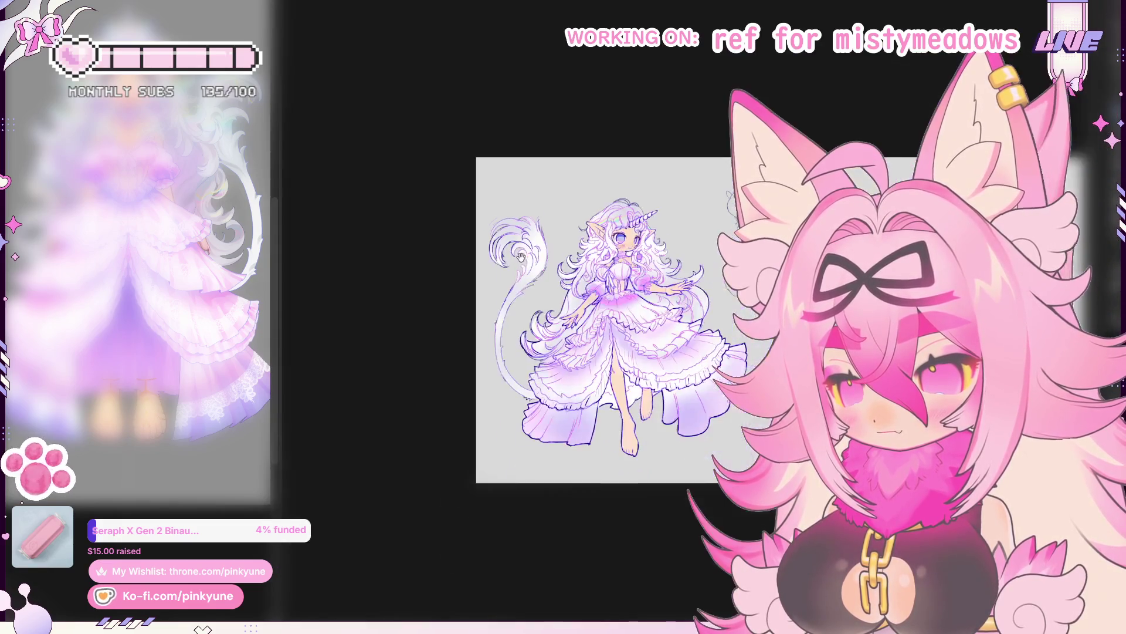
pyautogui.scroll(5, 555, 233)
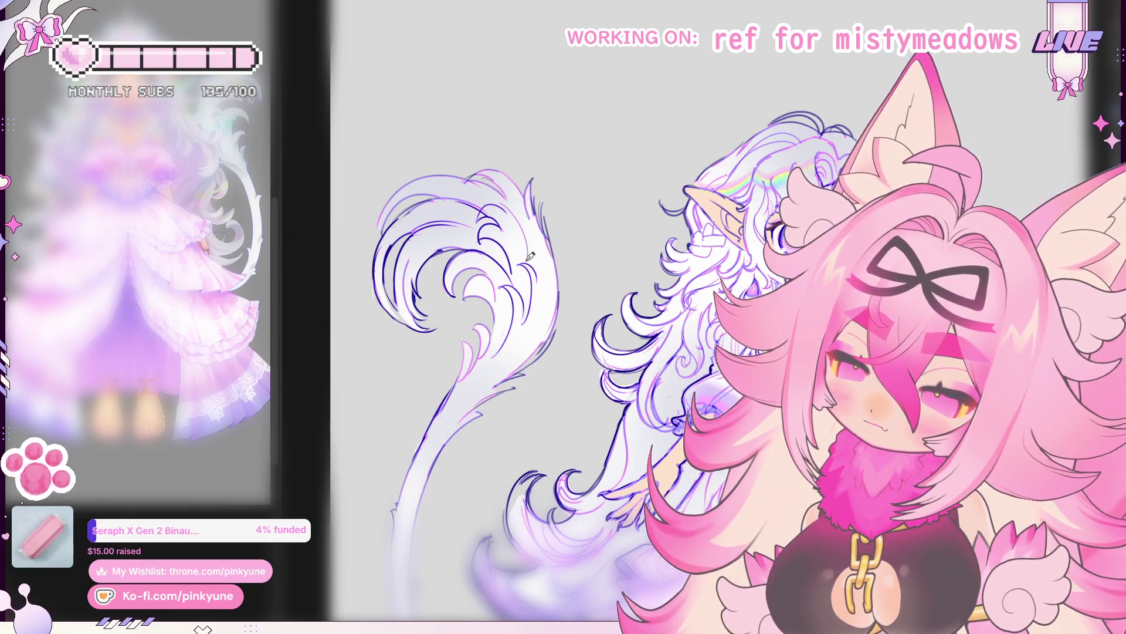
pyautogui.scroll(-3, 532, 256)
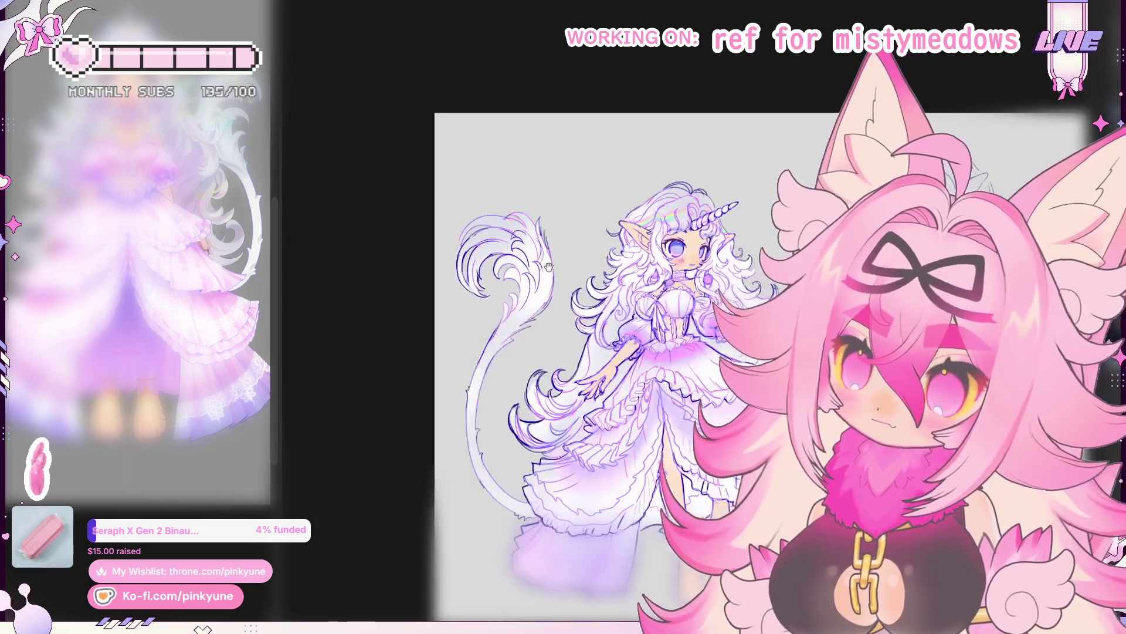
pyautogui.scroll(-2, 539, 215)
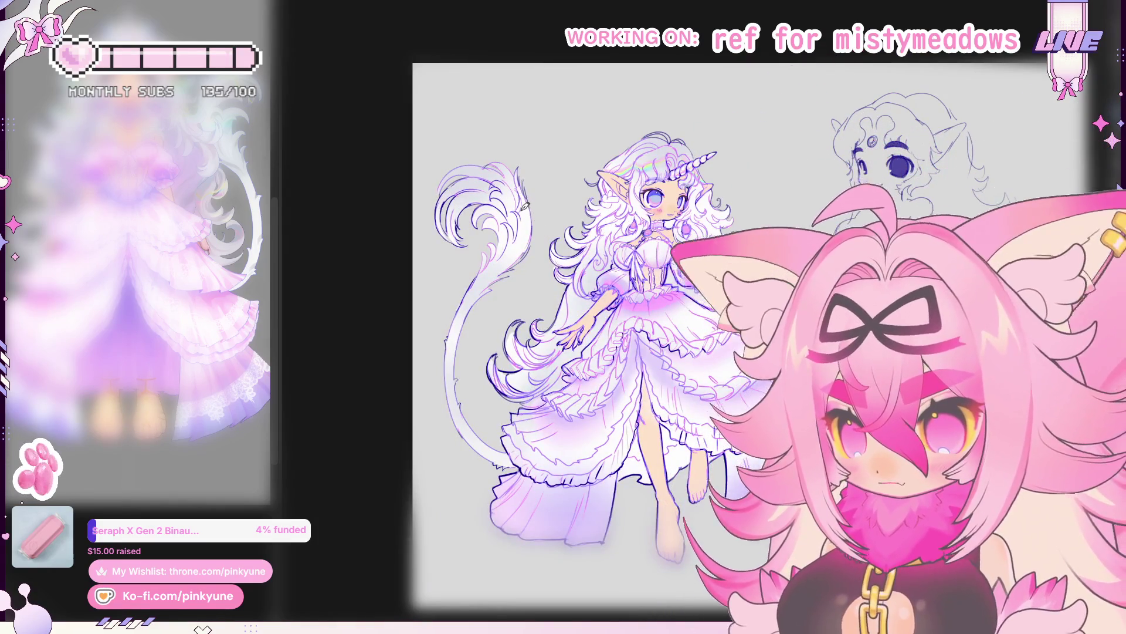
pyautogui.scroll(2, 507, 216)
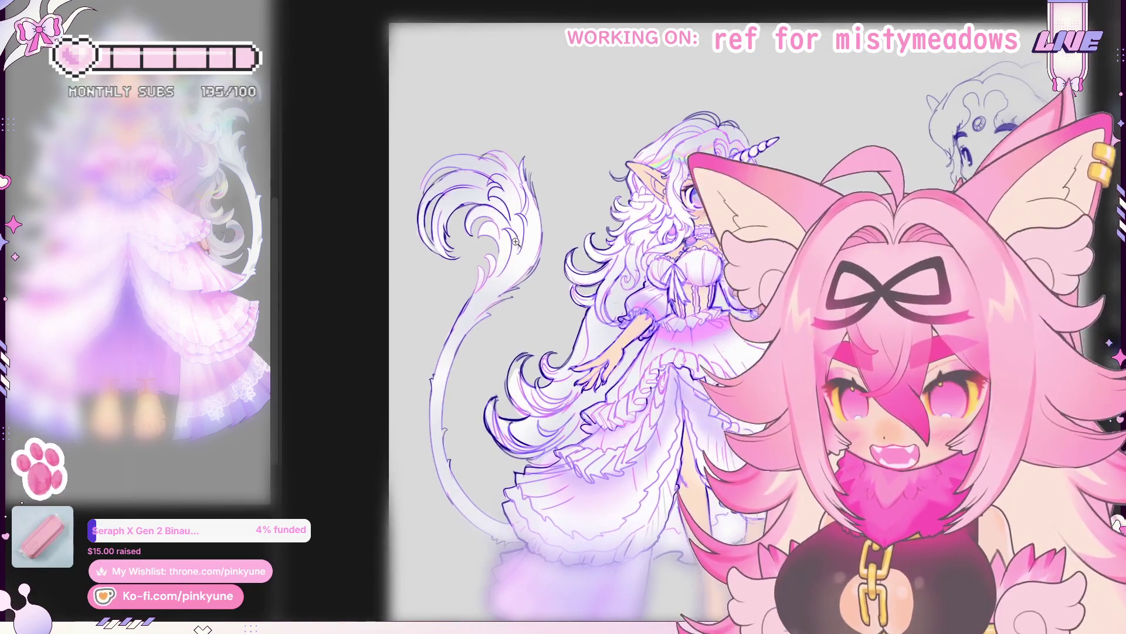
pyautogui.scroll(2, 507, 216)
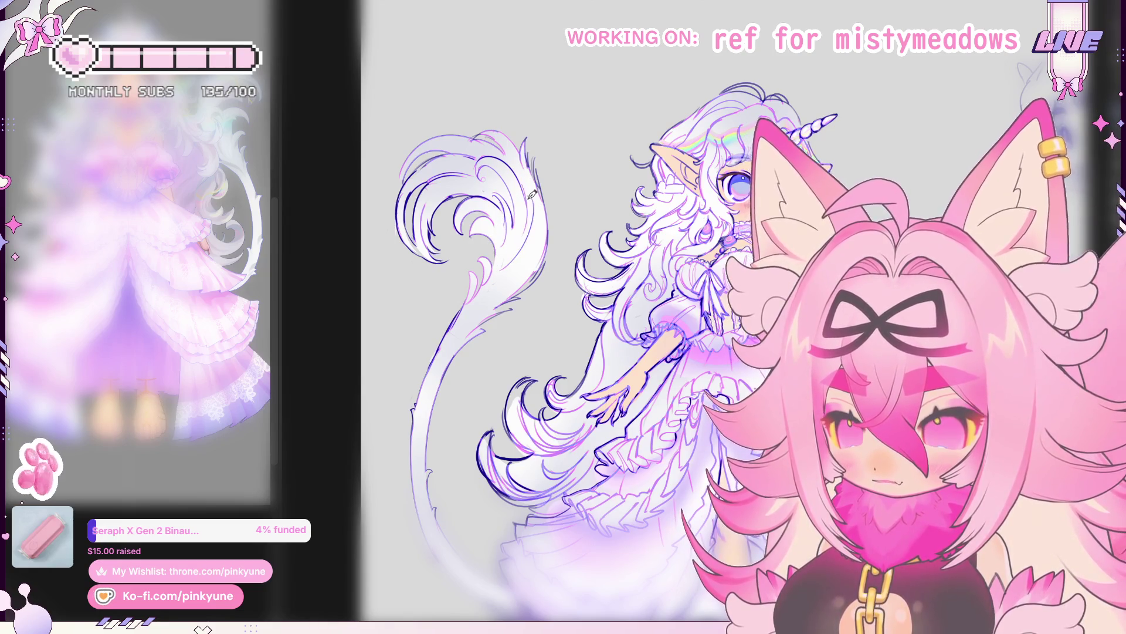
pyautogui.scroll(-3, 502, 310)
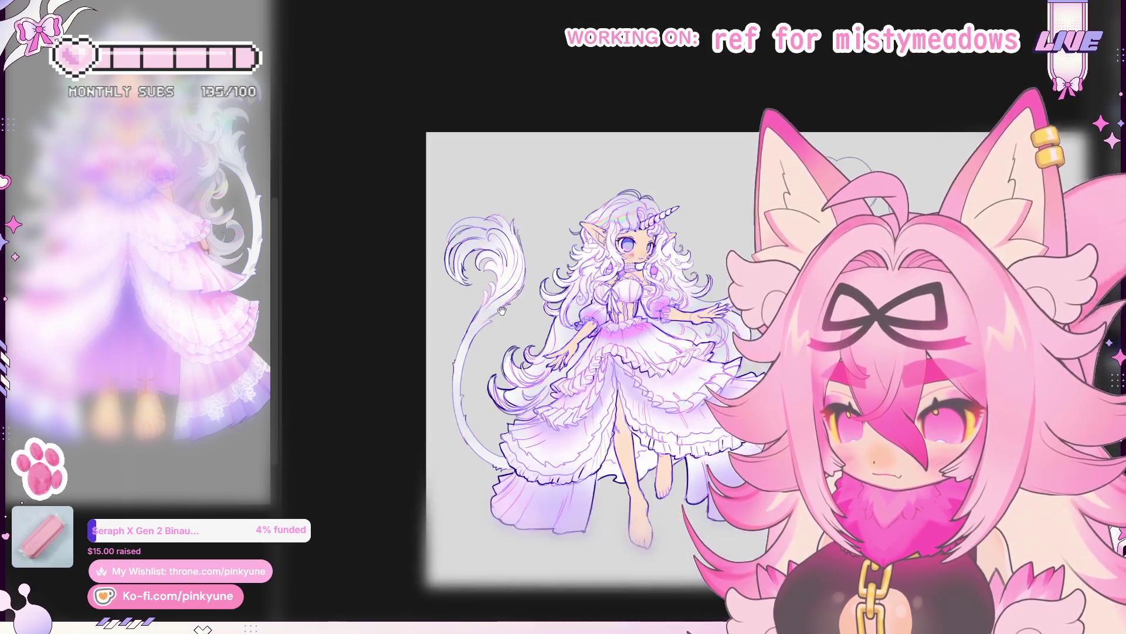
pyautogui.scroll(3, 492, 308)
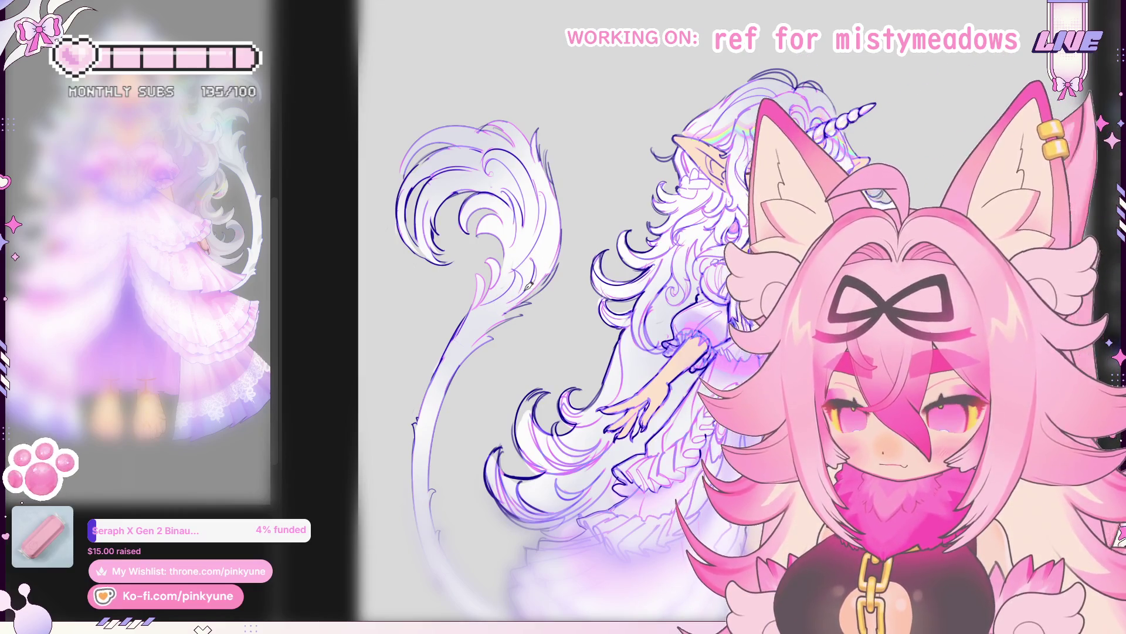
pyautogui.scroll(-3, 529, 285)
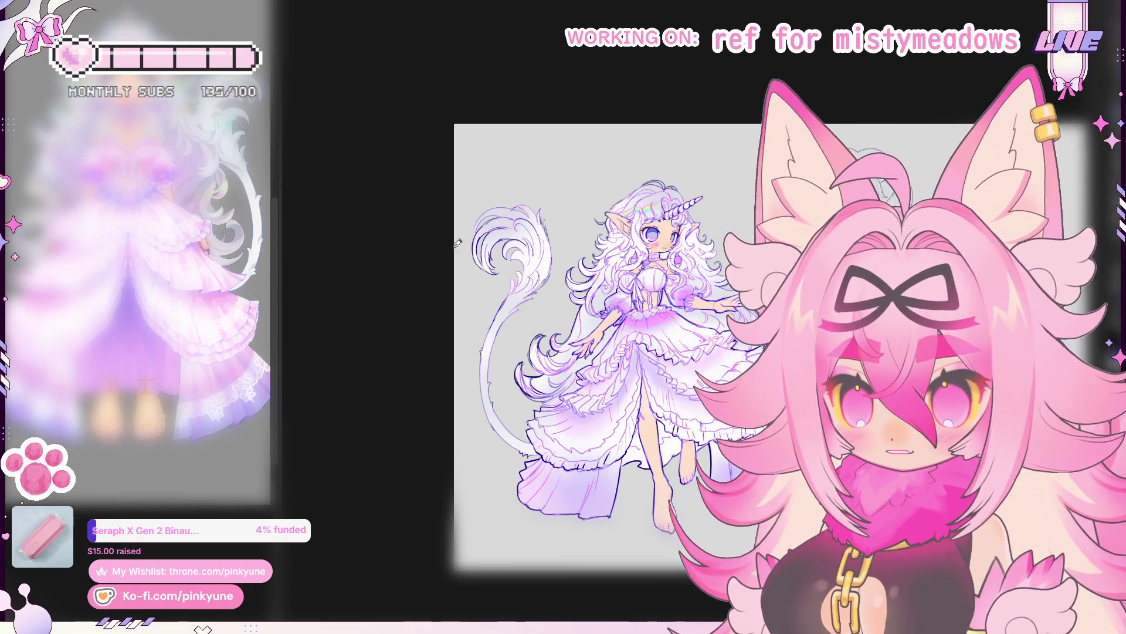
pyautogui.scroll(1, 632, 314)
pyautogui.scroll(1, 632, 314)
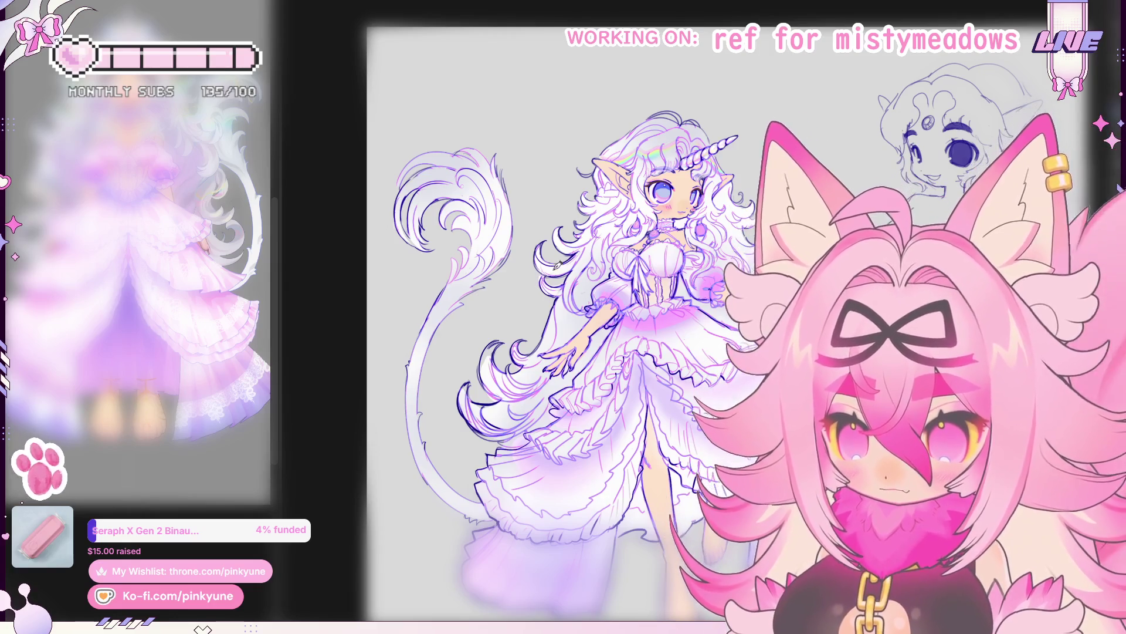
pyautogui.scroll(2, 518, 266)
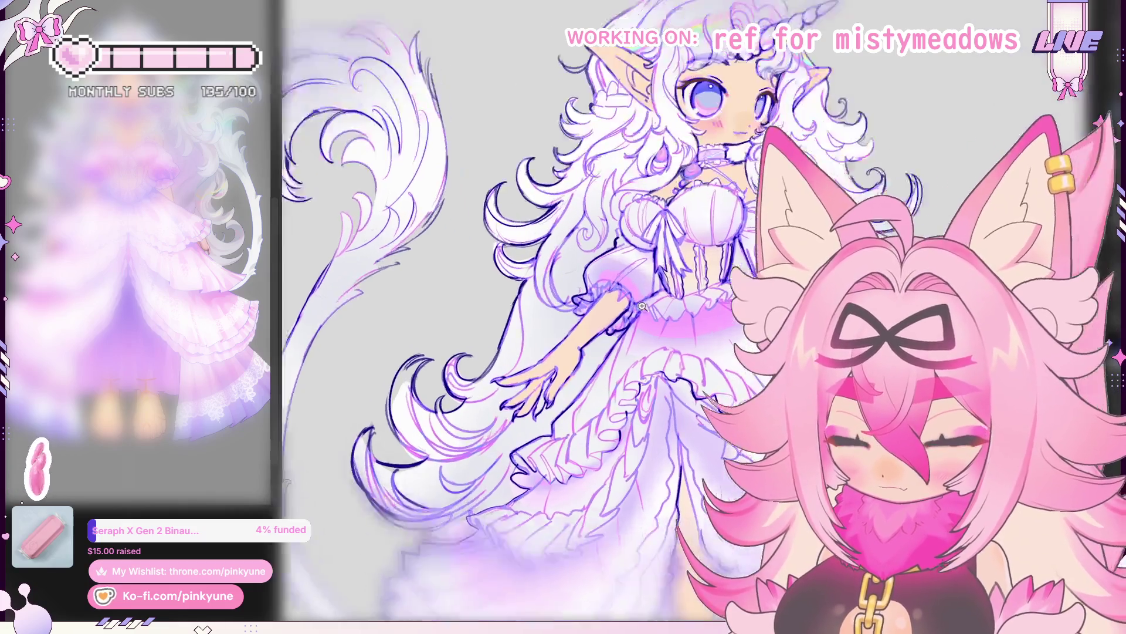
pyautogui.scroll(-3, 599, 285)
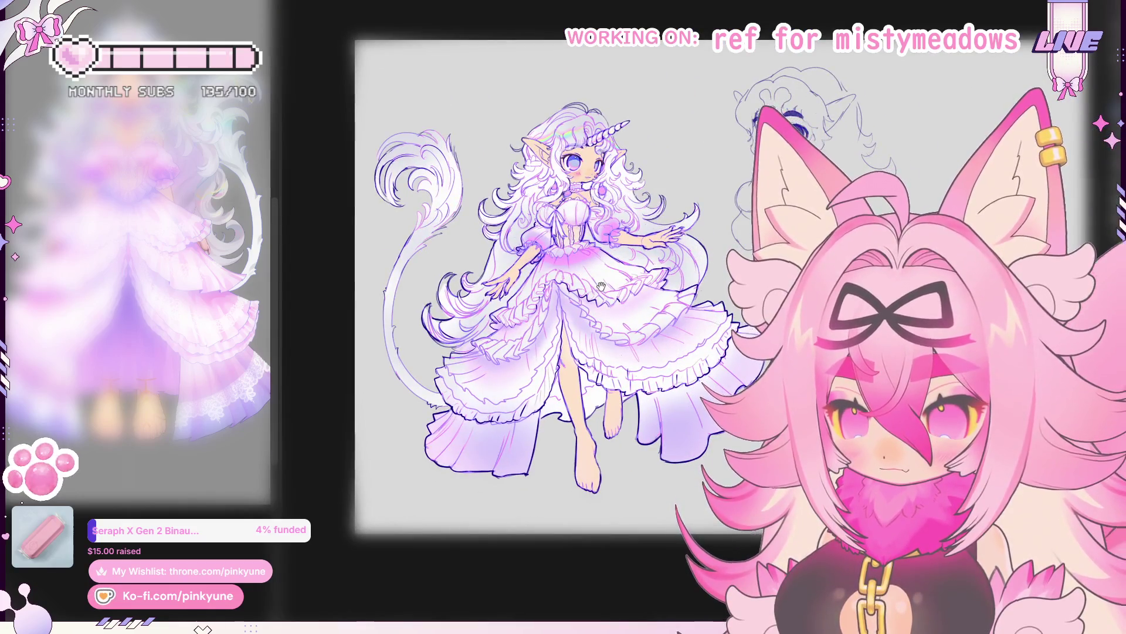
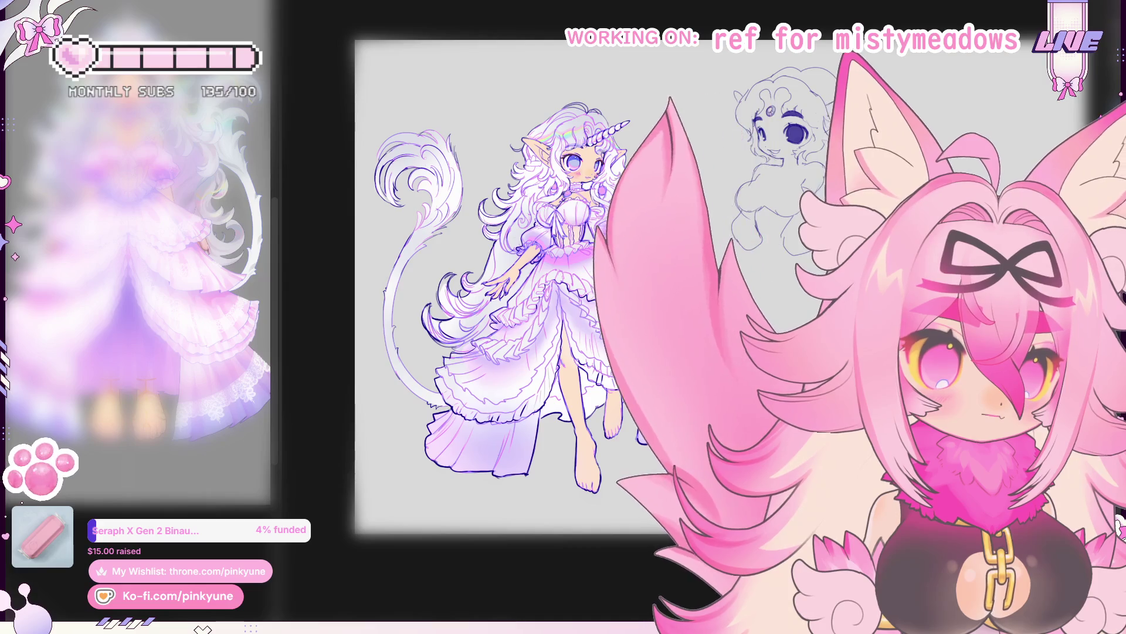
pyautogui.scroll(5, 593, 366)
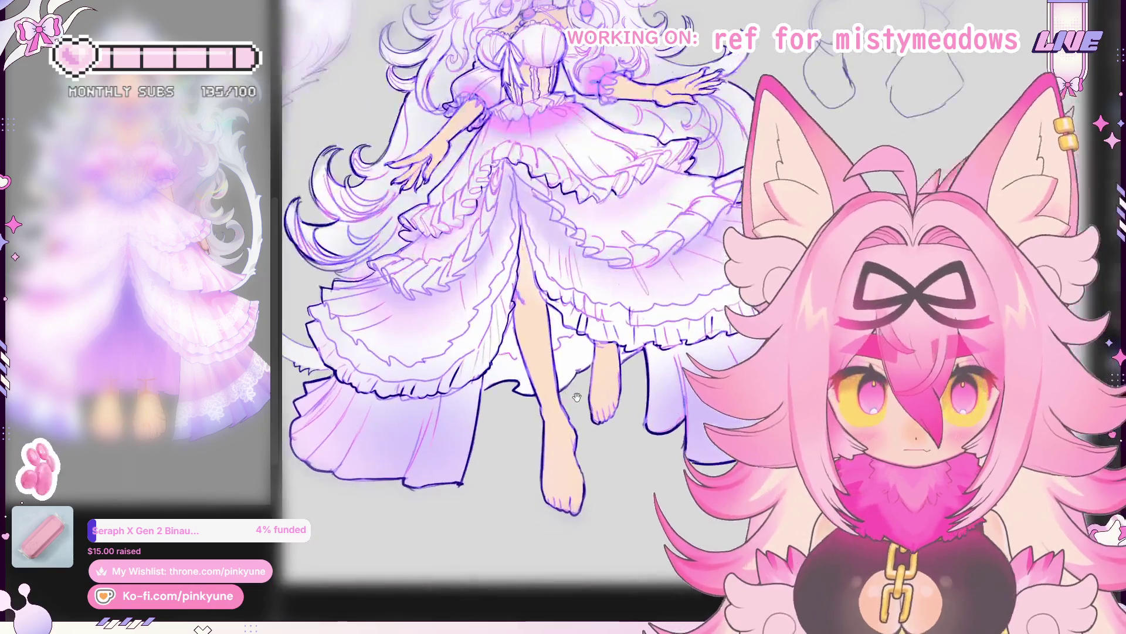
pyautogui.scroll(1, 592, 366)
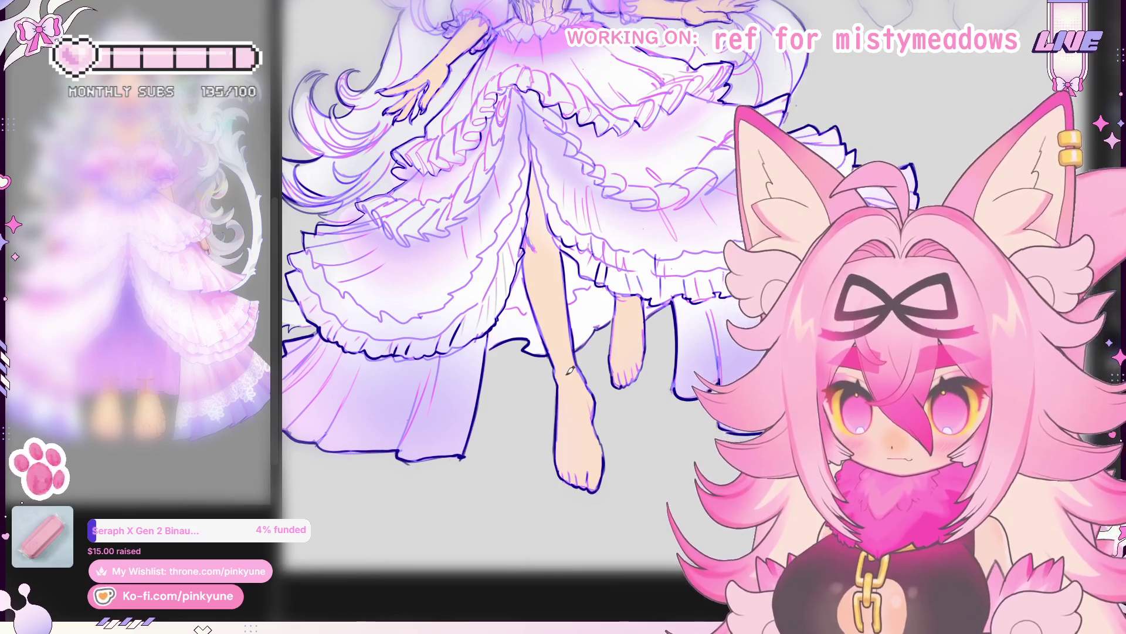
pyautogui.scroll(1, 578, 375)
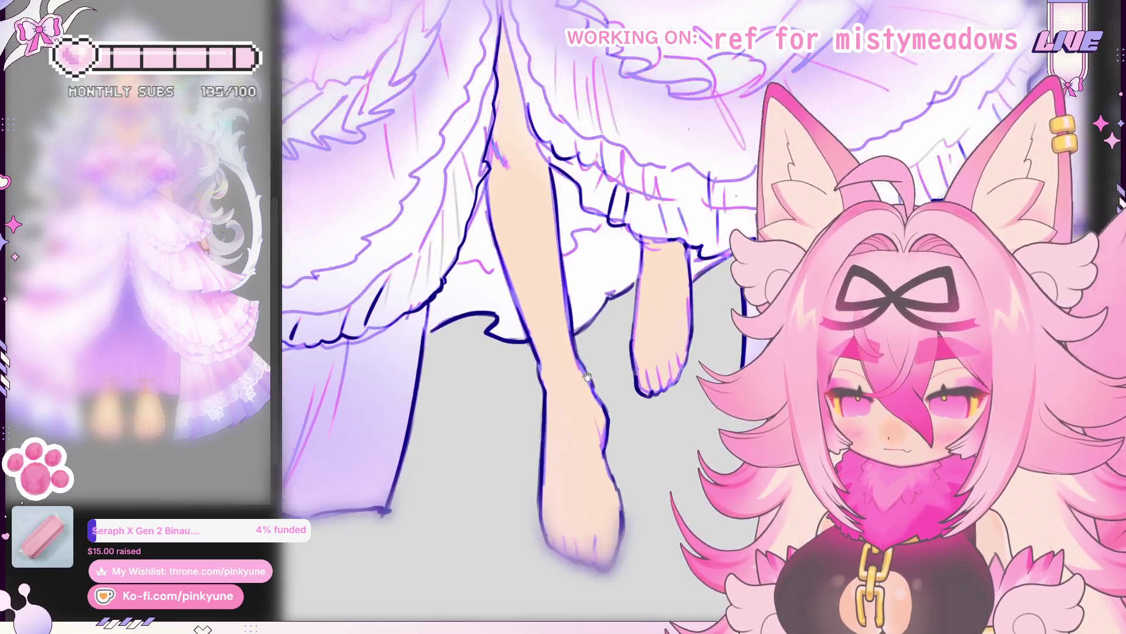
pyautogui.scroll(1, 578, 368)
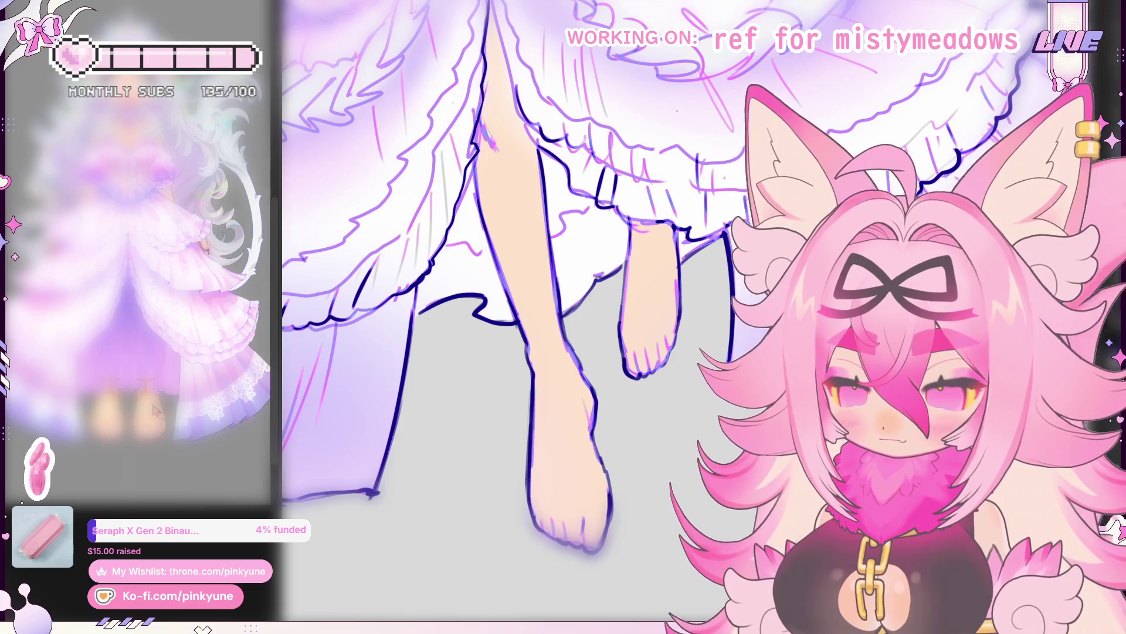
pyautogui.scroll(-5, 594, 379)
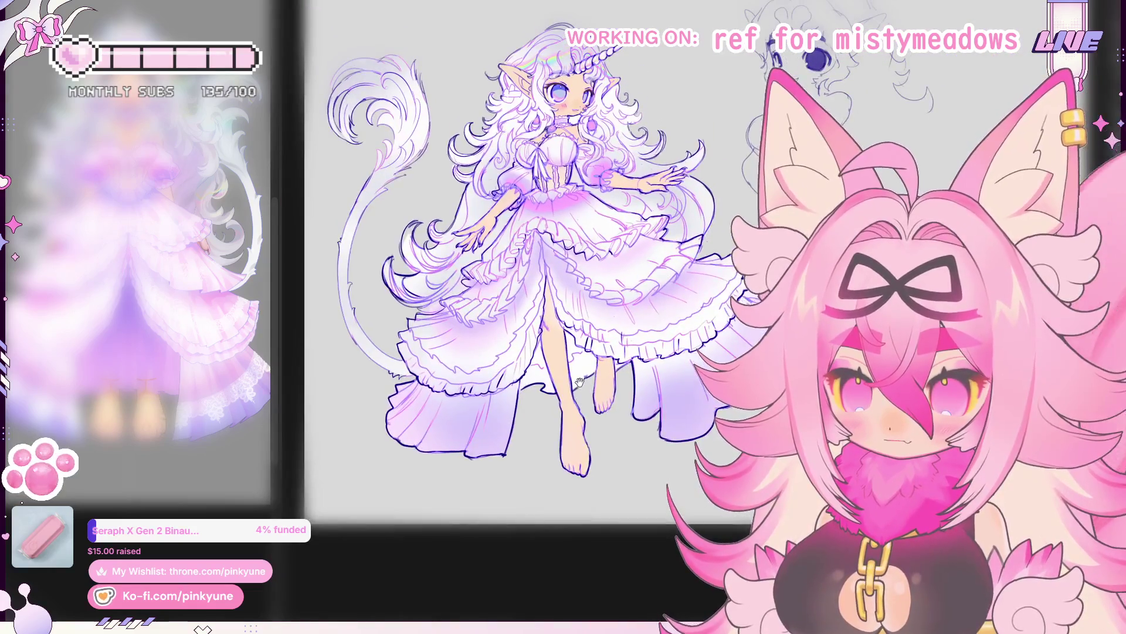
pyautogui.scroll(1, 581, 383)
pyautogui.scroll(1, 580, 387)
pyautogui.scroll(2, 580, 392)
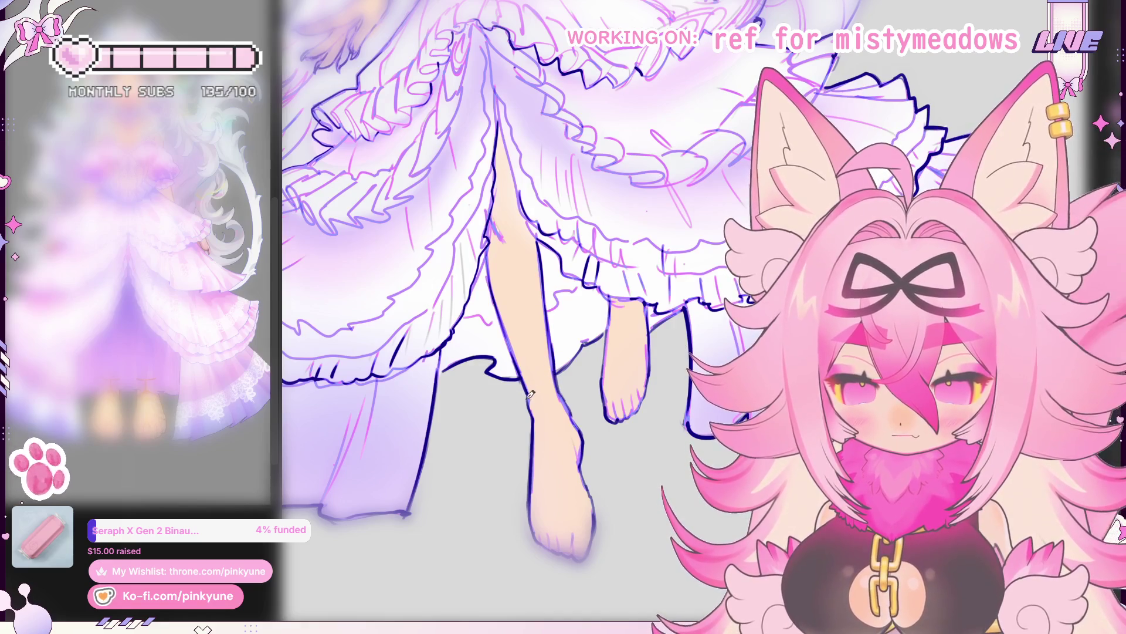
# Step: Undo the stray ankle stroke and draw gold sandal straps on both feet
pyautogui.hotkey('ctrl', 'z')
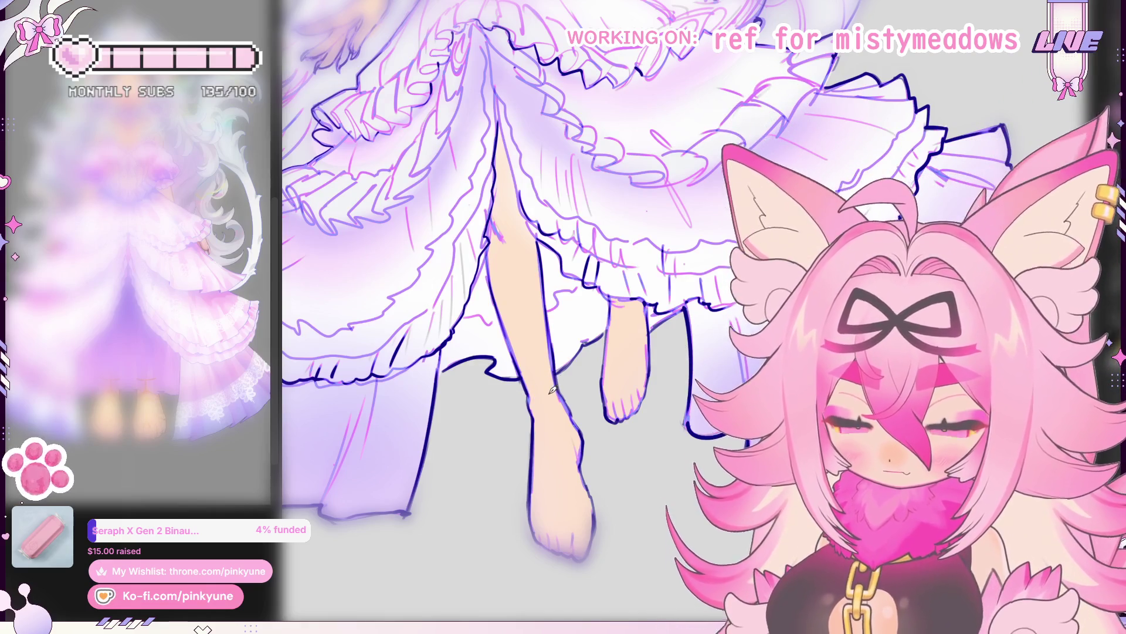
pyautogui.moveTo(544, 395); pyautogui.dragTo(549, 437)
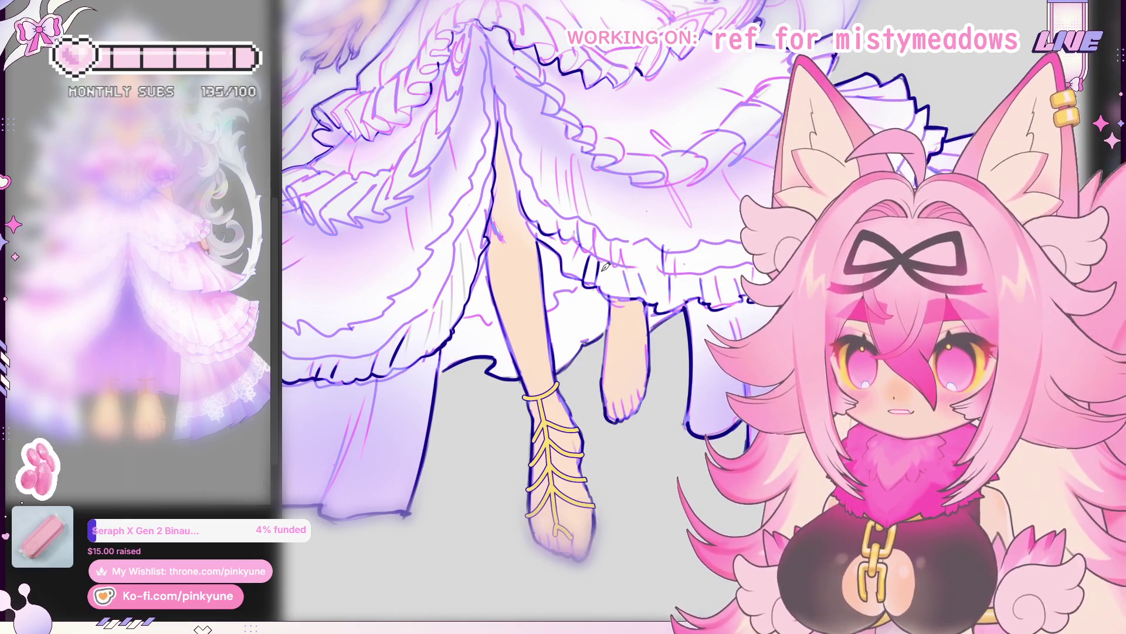
pyautogui.scroll(3, 605, 388)
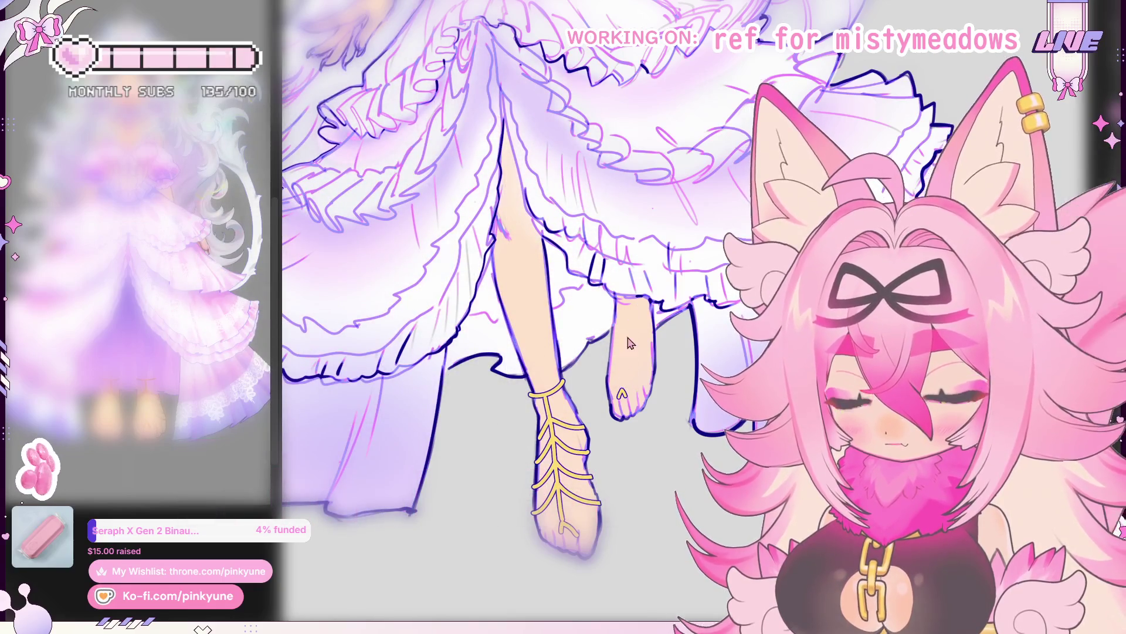
pyautogui.moveTo(621, 393); pyautogui.dragTo(631, 323)
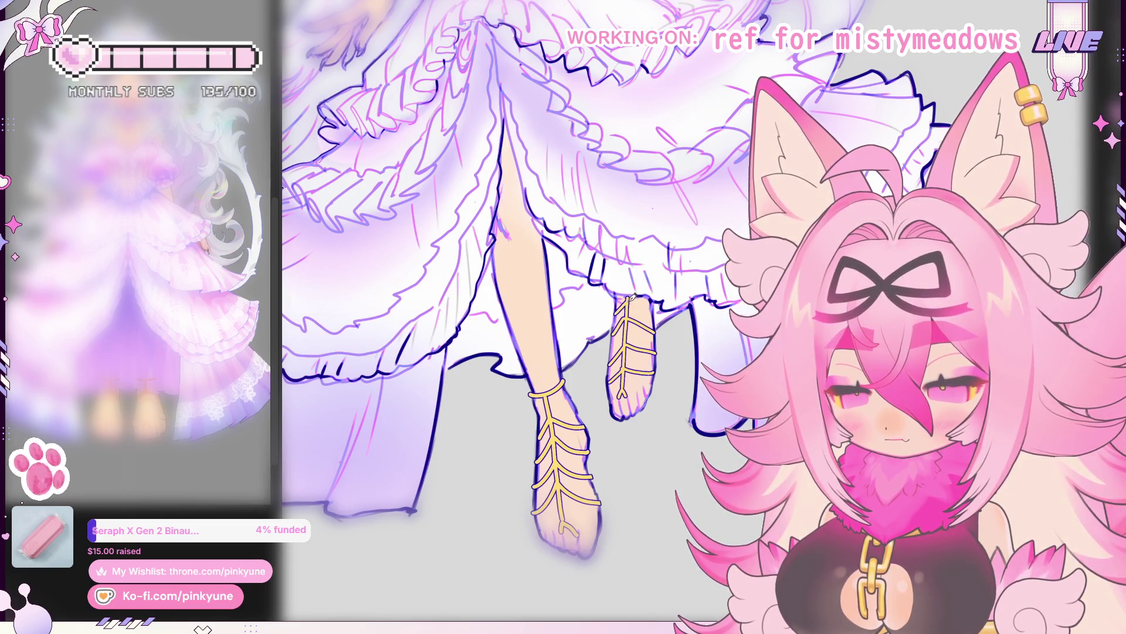
pyautogui.scroll(-3, 659, 312)
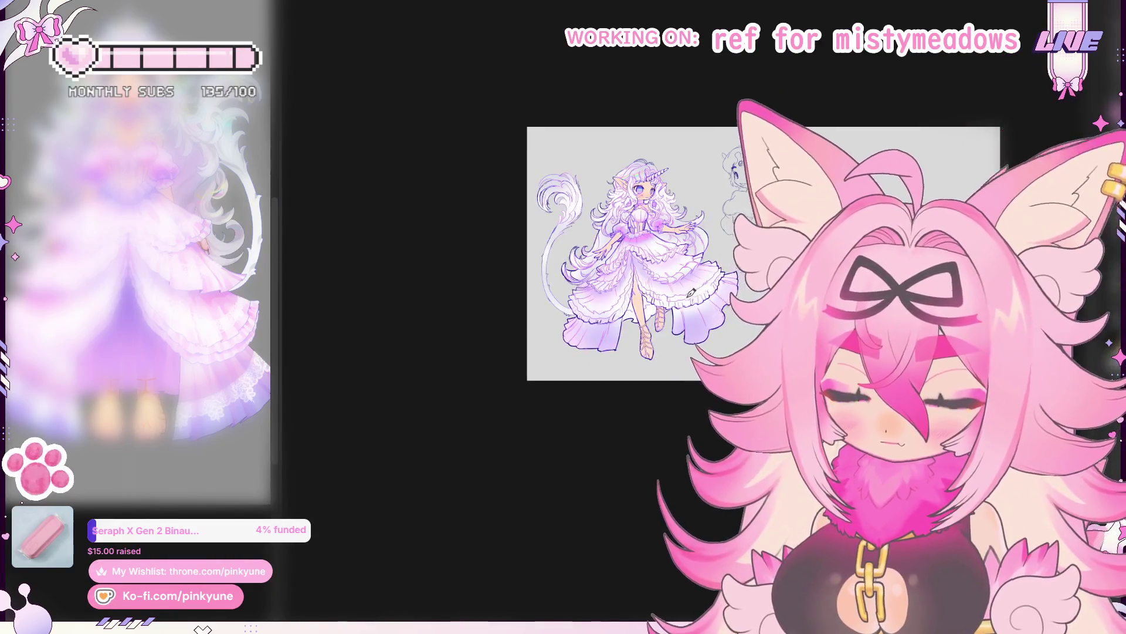
pyautogui.scroll(1, 681, 307)
pyautogui.scroll(2, 680, 306)
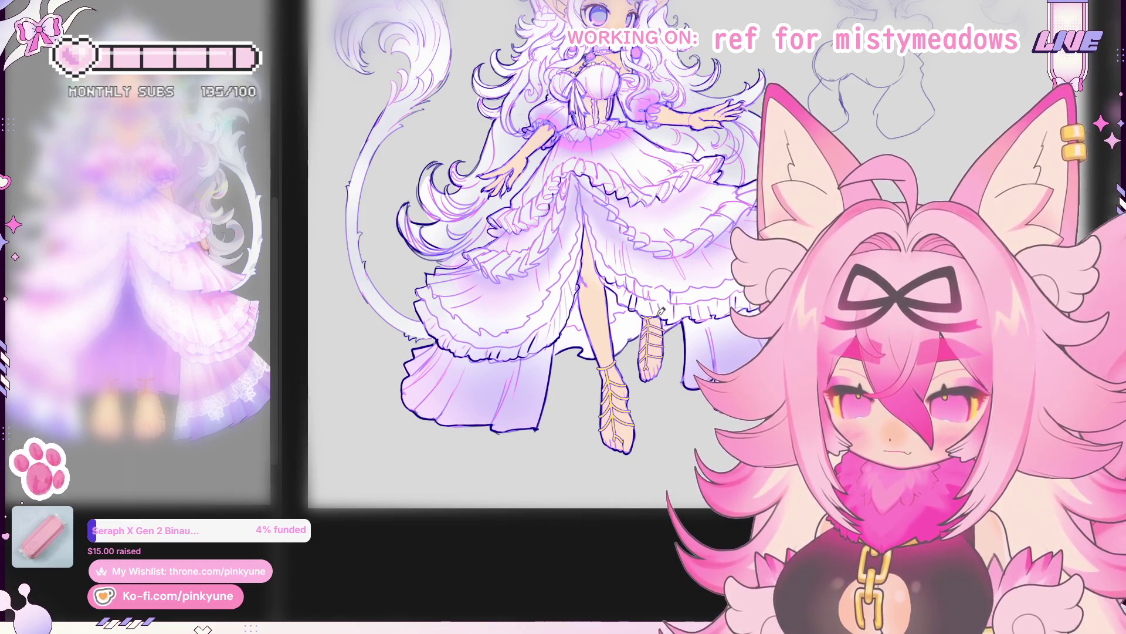
pyautogui.scroll(-3, 662, 309)
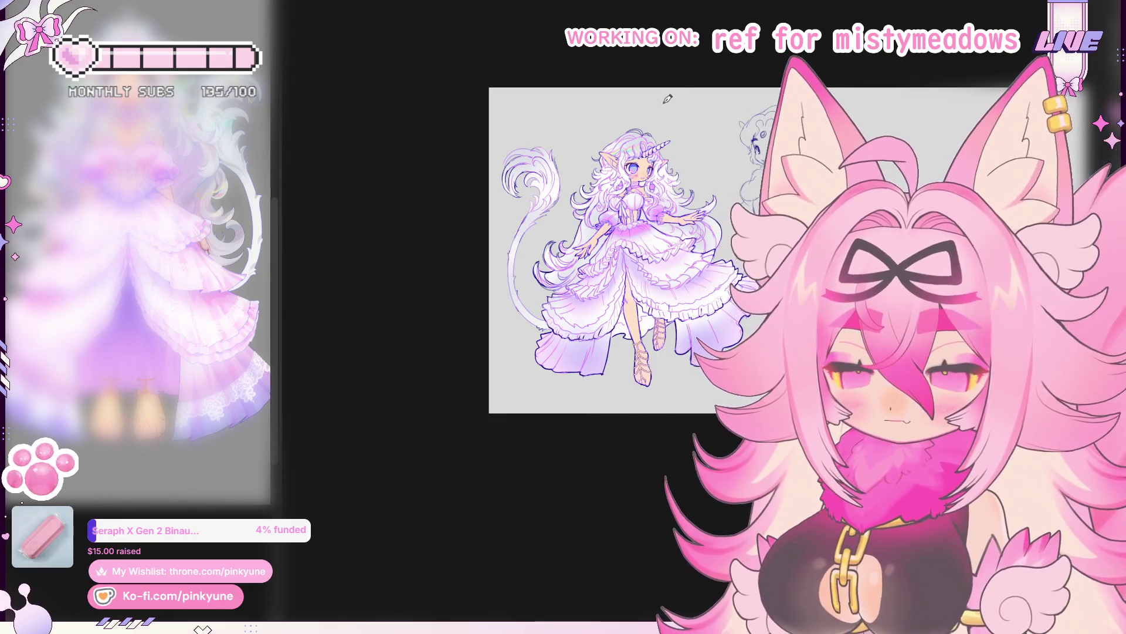
pyautogui.scroll(3, 655, 267)
pyautogui.scroll(-1, 656, 267)
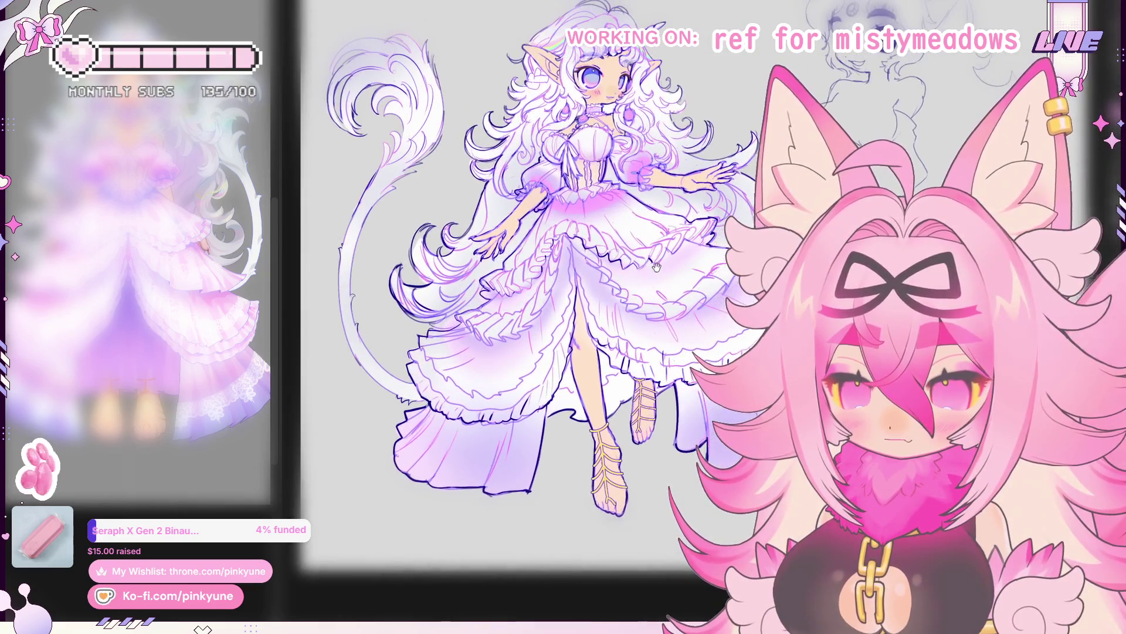
pyautogui.scroll(1, 656, 266)
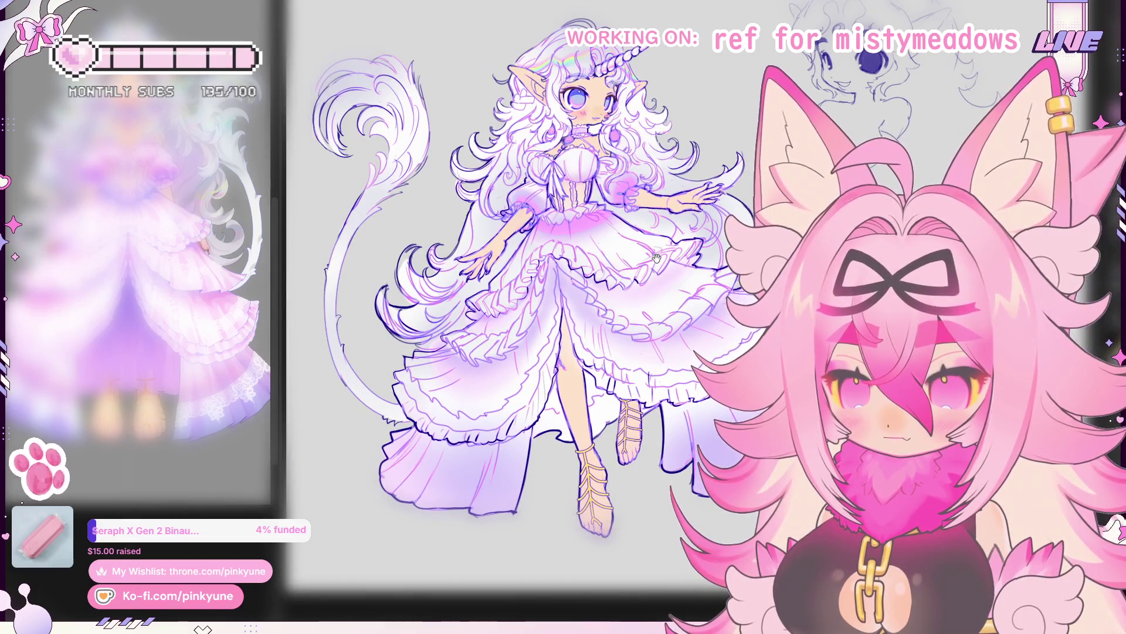
# Step: Pan and zoom out until the whole sheet with both characters is visible
pyautogui.moveTo(657, 252); pyautogui.dragTo(649, 254)
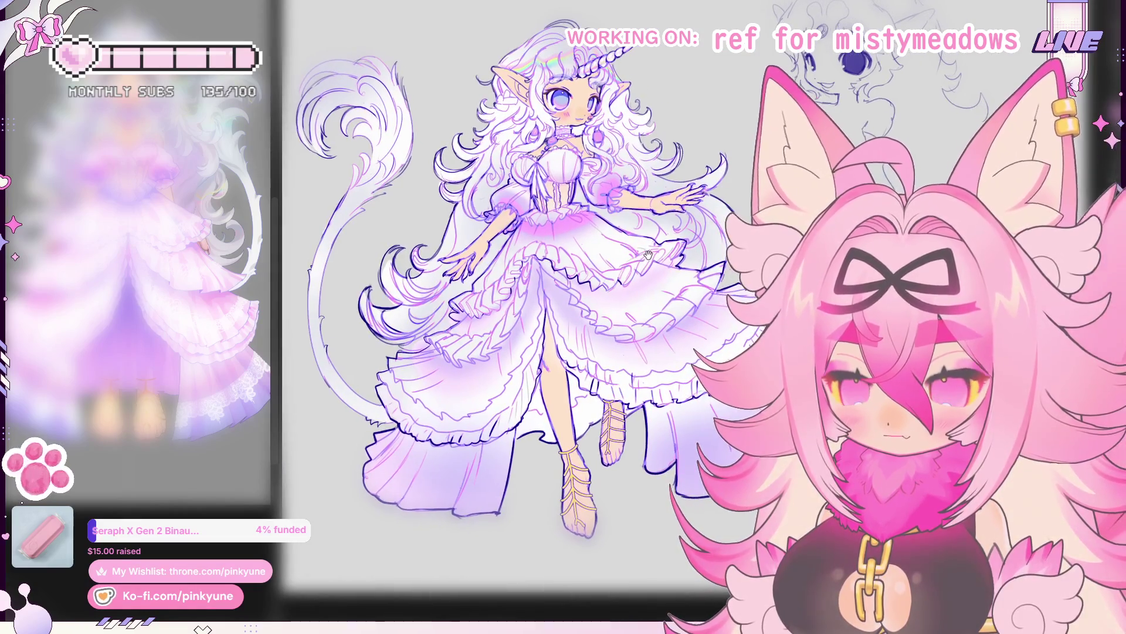
pyautogui.scroll(3, 608, 137)
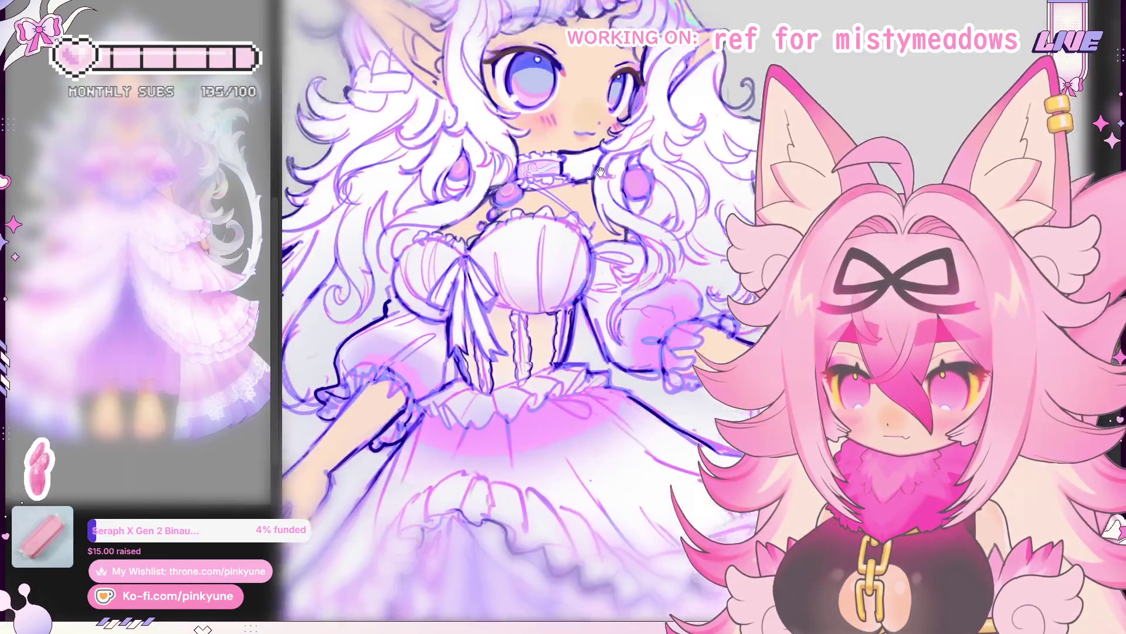
pyautogui.scroll(1, 601, 204)
pyautogui.scroll(1, 601, 204)
pyautogui.scroll(1, 600, 201)
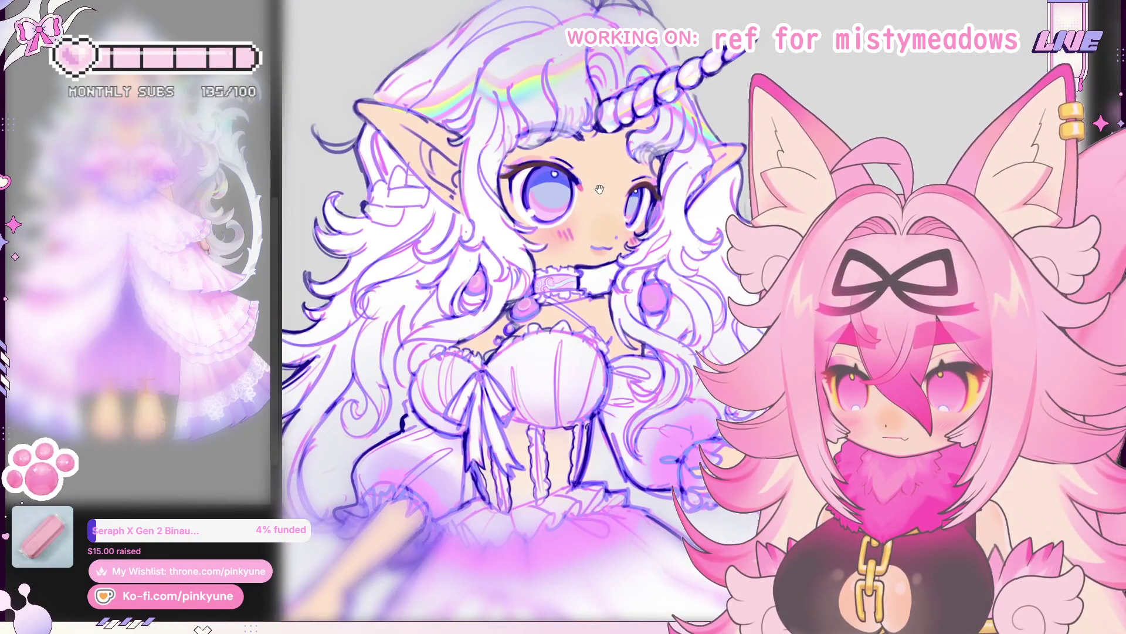
pyautogui.scroll(1, 599, 200)
pyautogui.moveTo(608, 181); pyautogui.dragTo(607, 199)
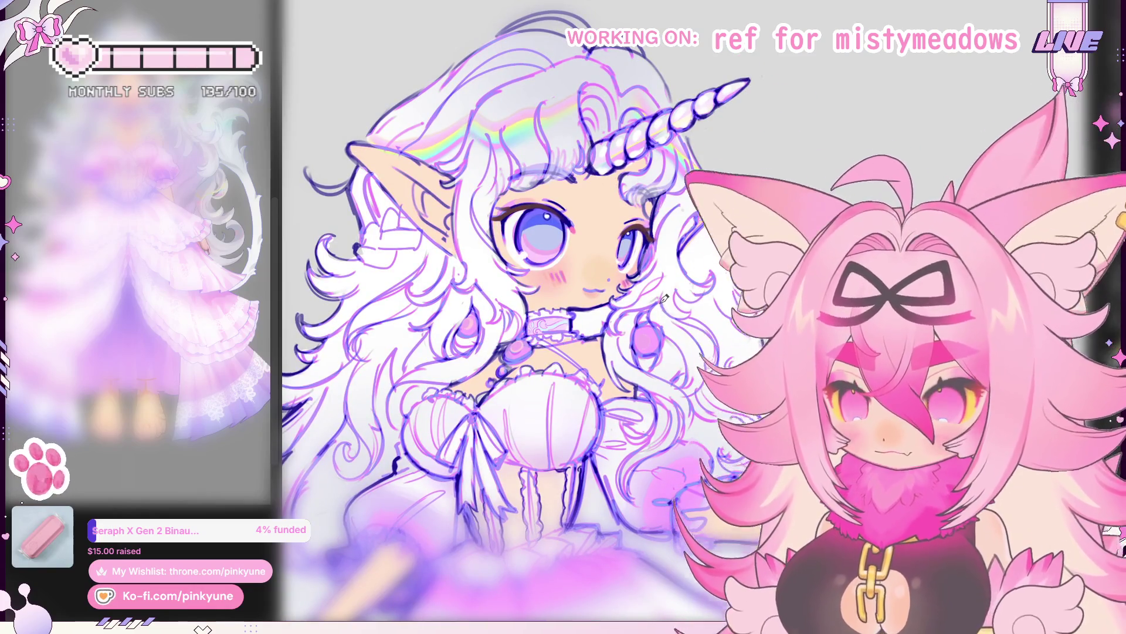
pyautogui.moveTo(661, 293); pyautogui.dragTo(666, 306)
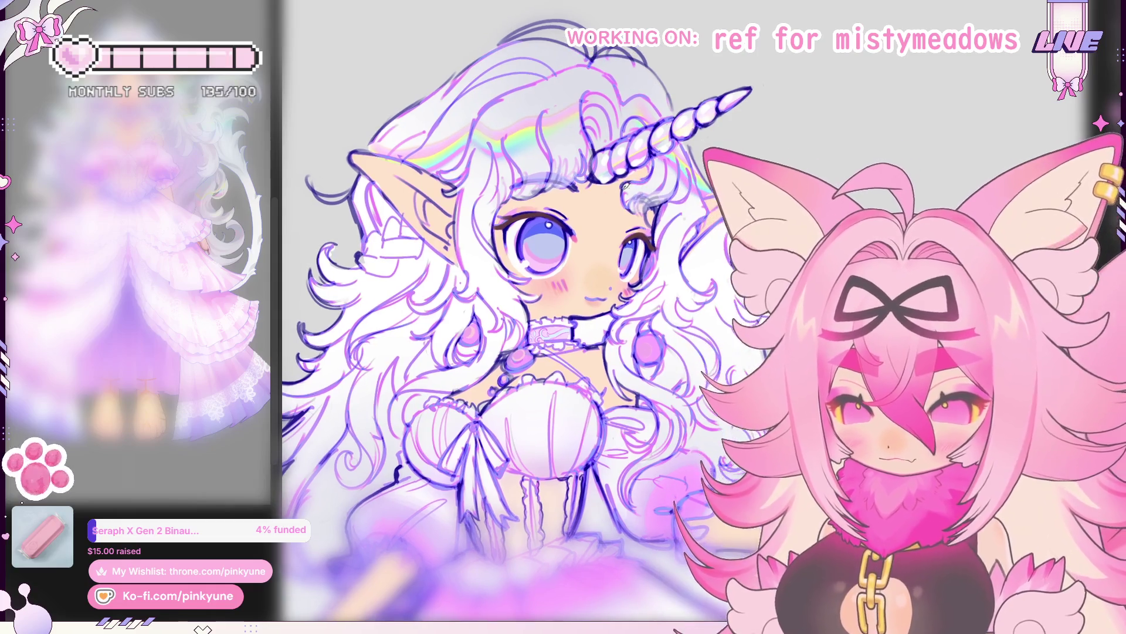
pyautogui.scroll(-5, 658, 222)
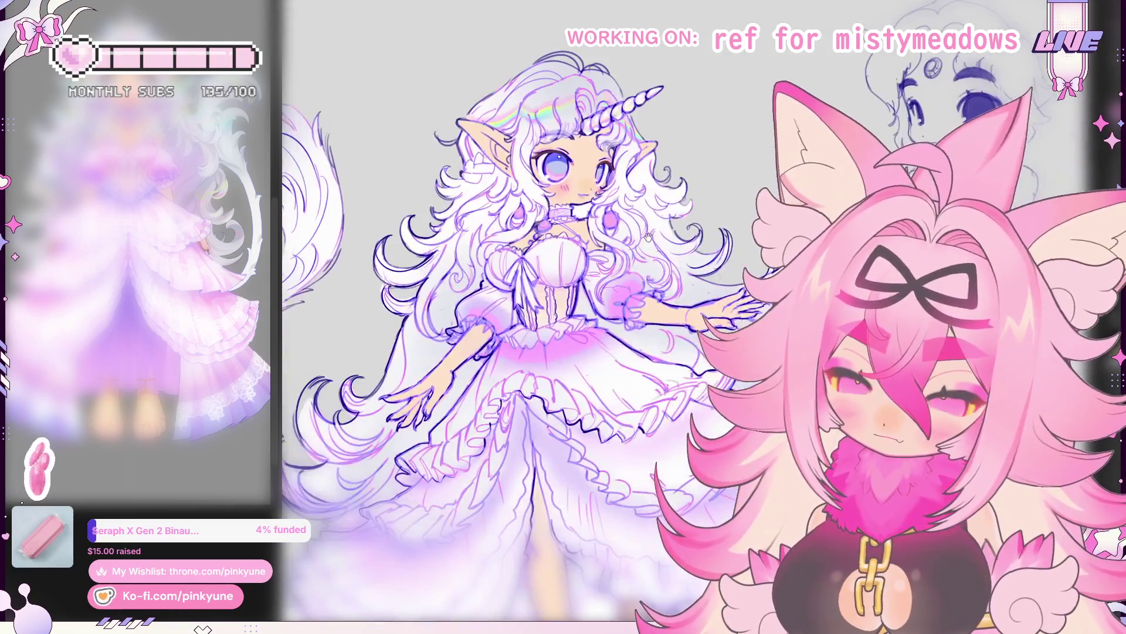
pyautogui.scroll(-2, 658, 223)
pyautogui.scroll(-1, 657, 222)
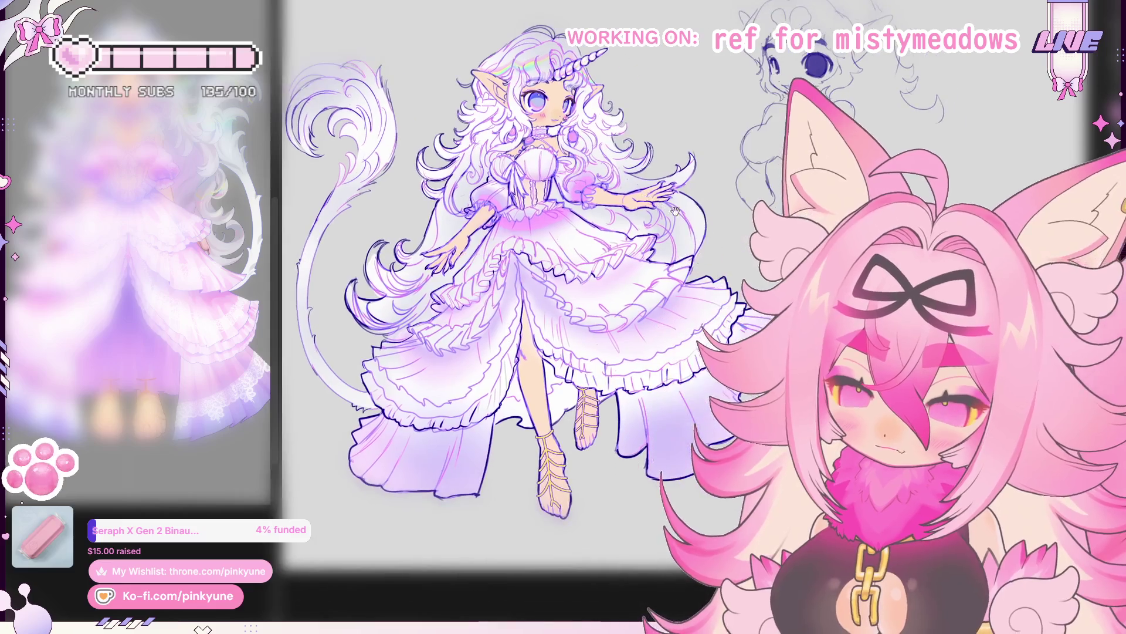
pyautogui.scroll(-2, 657, 222)
pyautogui.scroll(-1, 702, 222)
pyautogui.moveTo(702, 221); pyautogui.dragTo(634, 215)
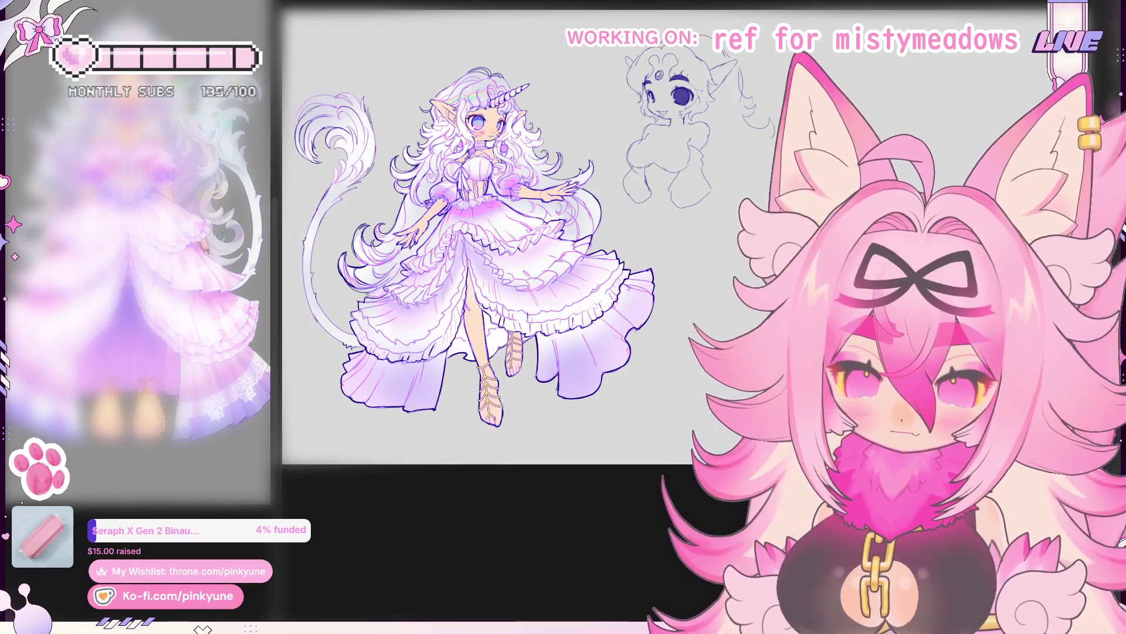
pyautogui.scroll(-2, 709, 194)
pyautogui.moveTo(731, 352); pyautogui.dragTo(608, 346)
pyautogui.scroll(-2, 621, 351)
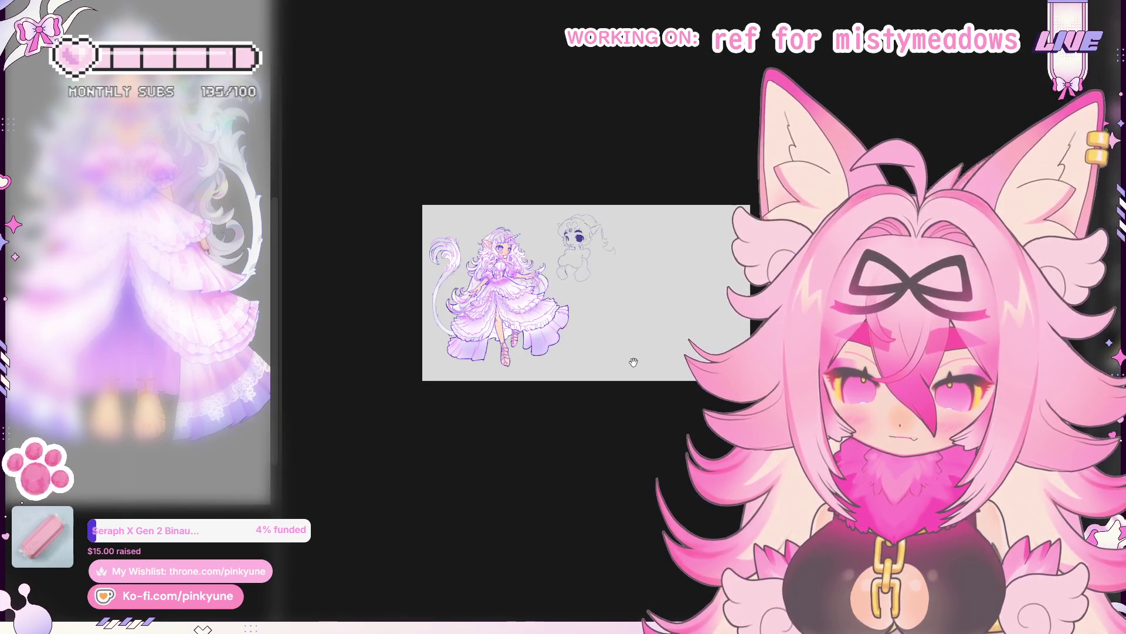
pyautogui.scroll(3, 575, 294)
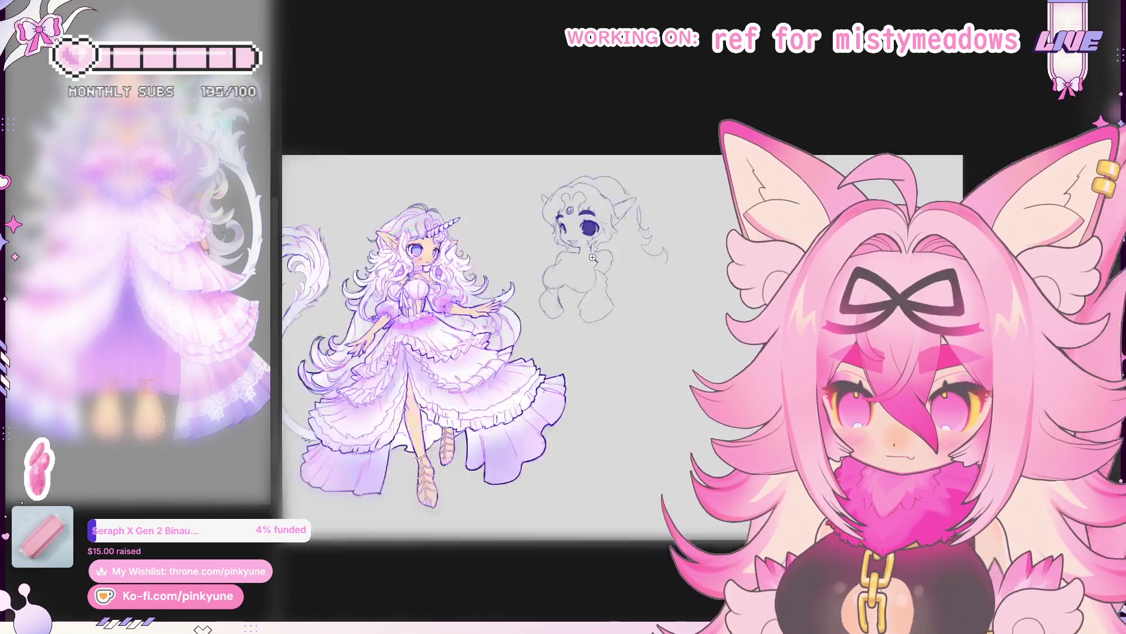
pyautogui.scroll(2, 575, 294)
pyautogui.scroll(1, 630, 243)
pyautogui.scroll(-2, 630, 243)
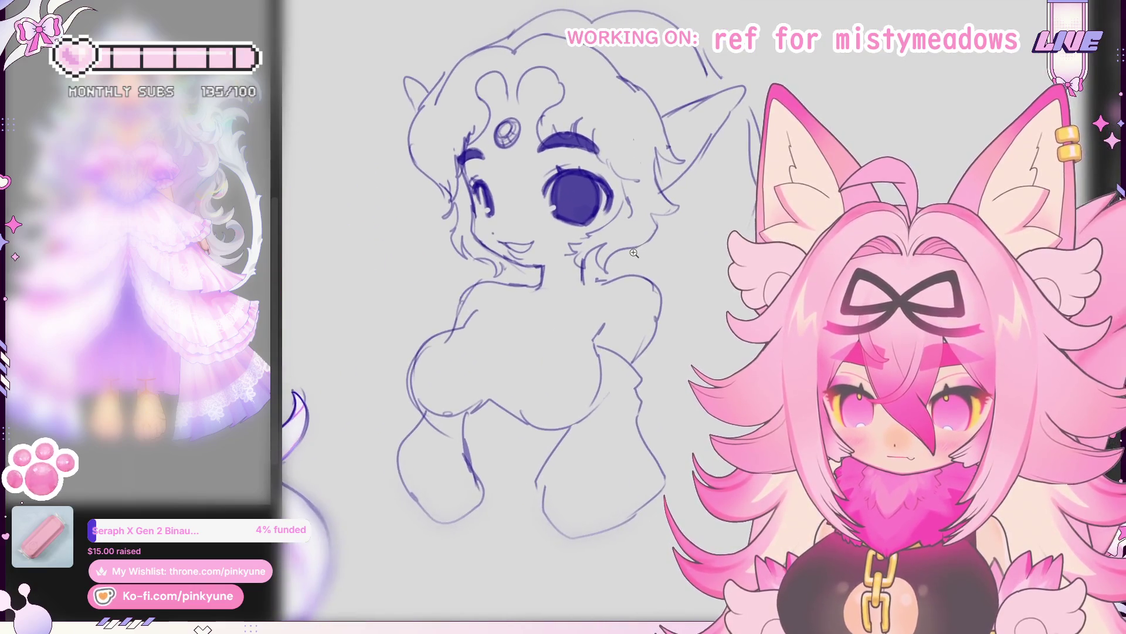
pyautogui.scroll(-1, 630, 243)
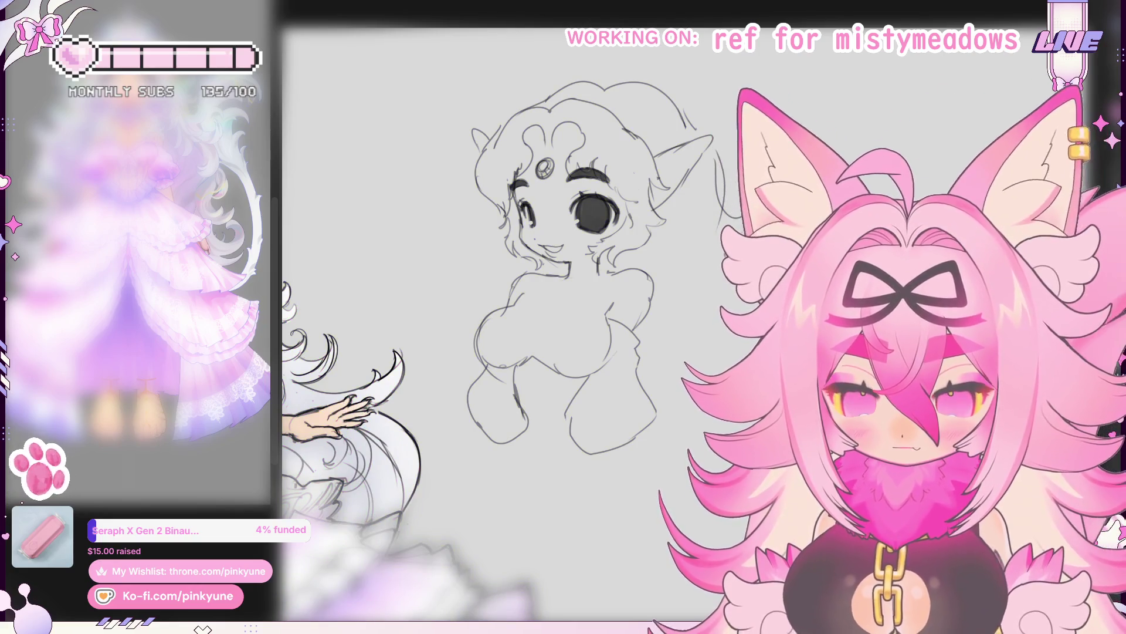
pyautogui.scroll(1, 523, 245)
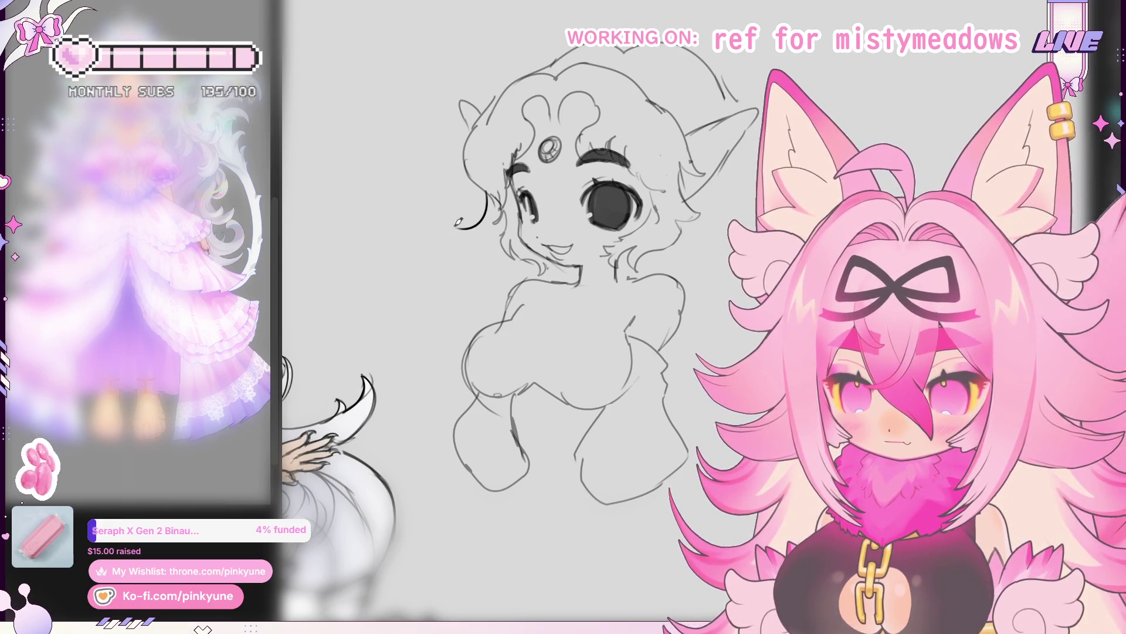
pyautogui.scroll(-1, 458, 222)
pyautogui.scroll(-1, 475, 222)
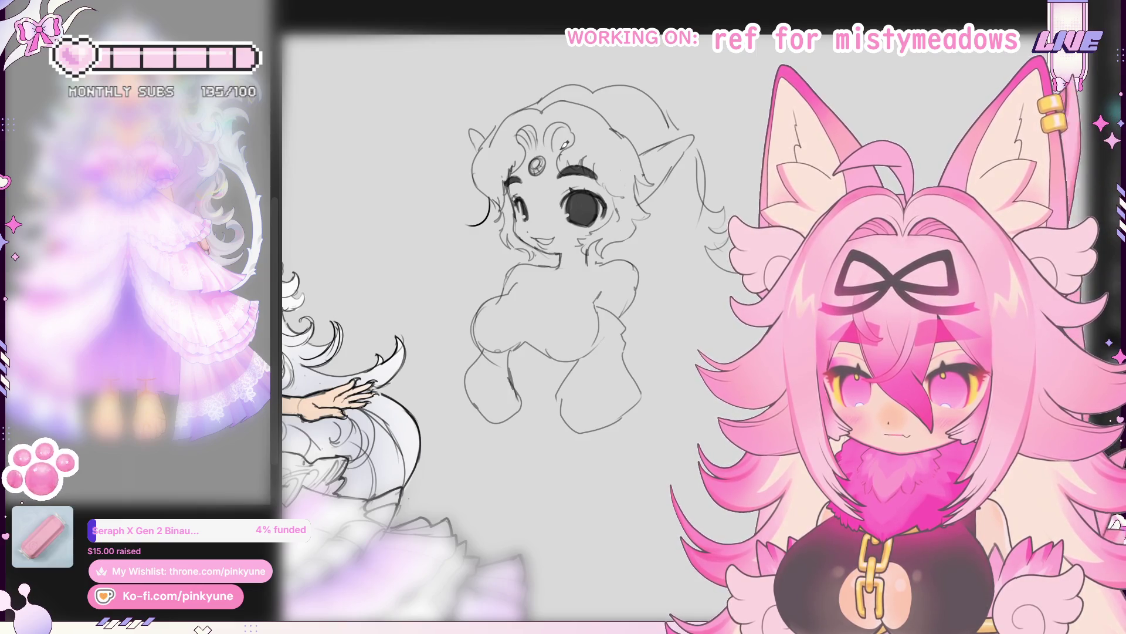
# Step: Nudge the view to frame the elf-eared sketch up close
pyautogui.moveTo(585, 164); pyautogui.dragTo(579, 150)
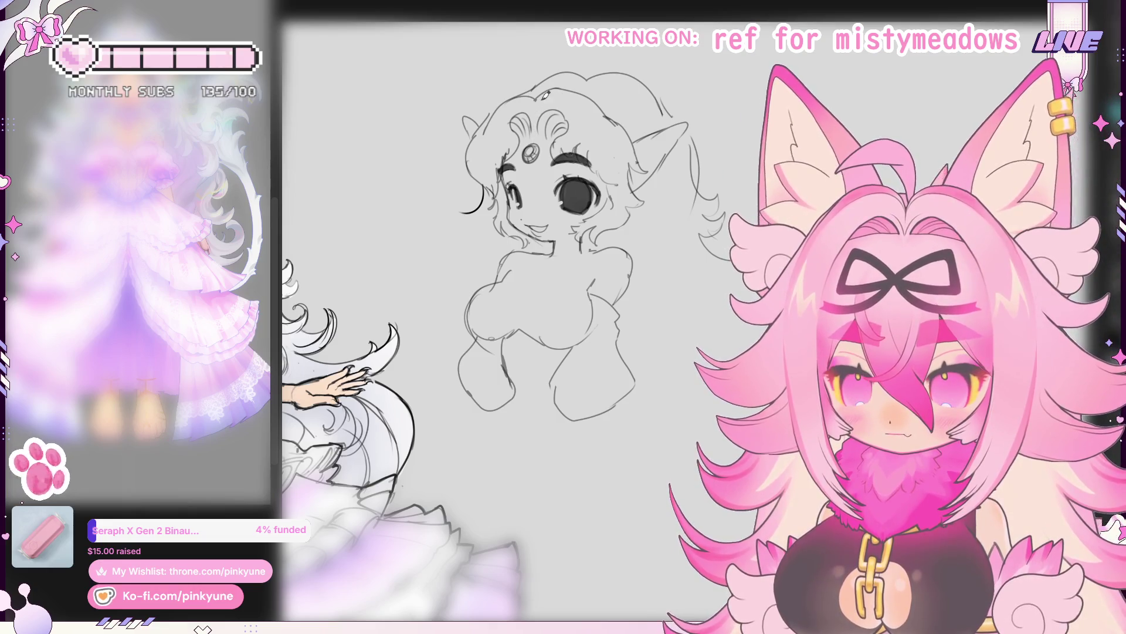
pyautogui.moveTo(563, 264); pyautogui.dragTo(556, 255)
pyautogui.moveTo(641, 109); pyautogui.dragTo(642, 118)
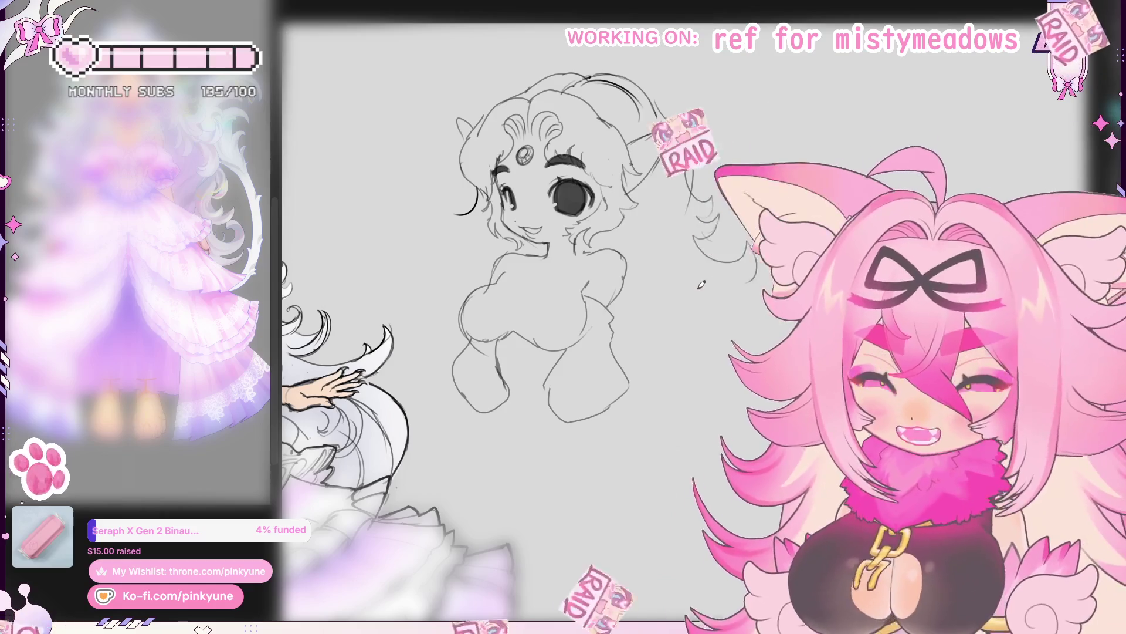
pyautogui.scroll(2, 629, 226)
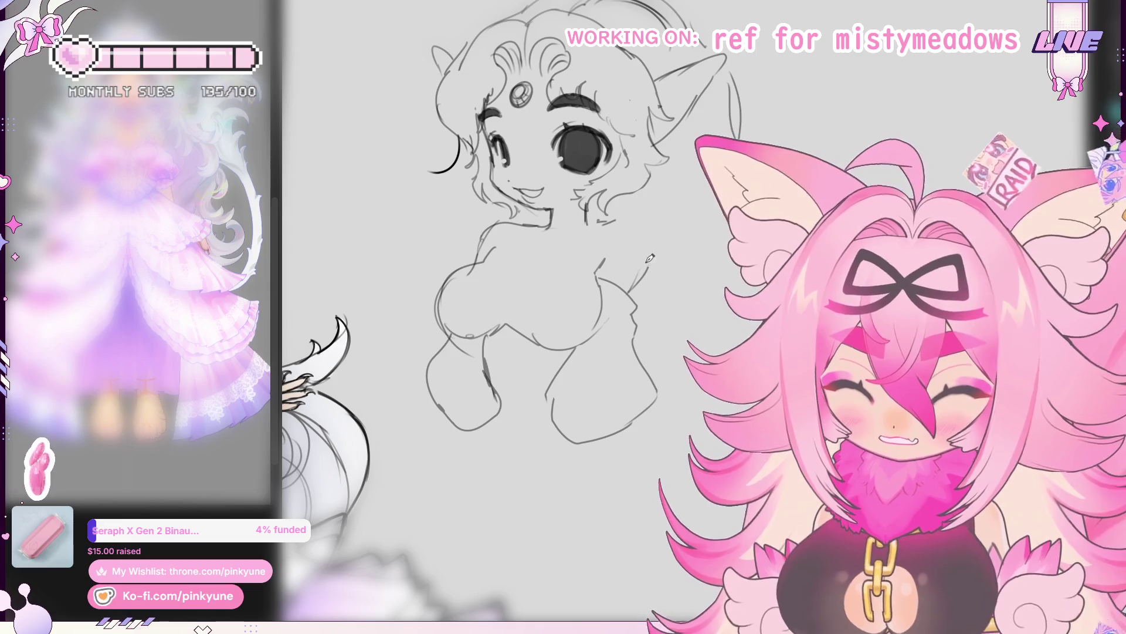
# Step: Undo the stray stroke and bring the elf sketch's bangs closer into view
pyautogui.hotkey('ctrl', 'z')
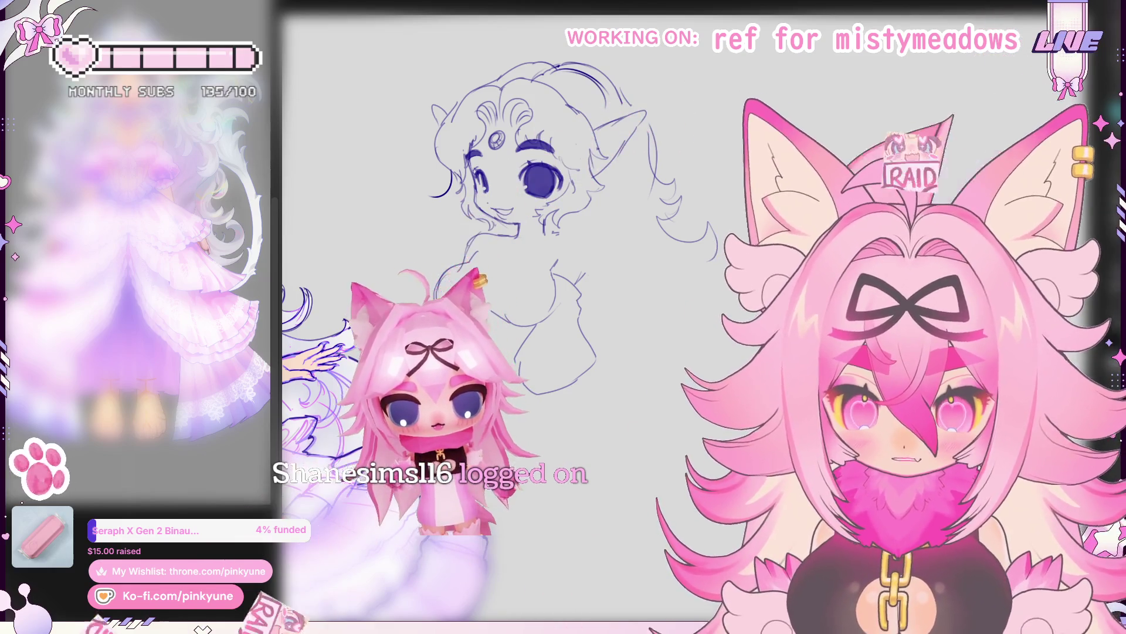
pyautogui.moveTo(484, 384); pyautogui.dragTo(484, 345)
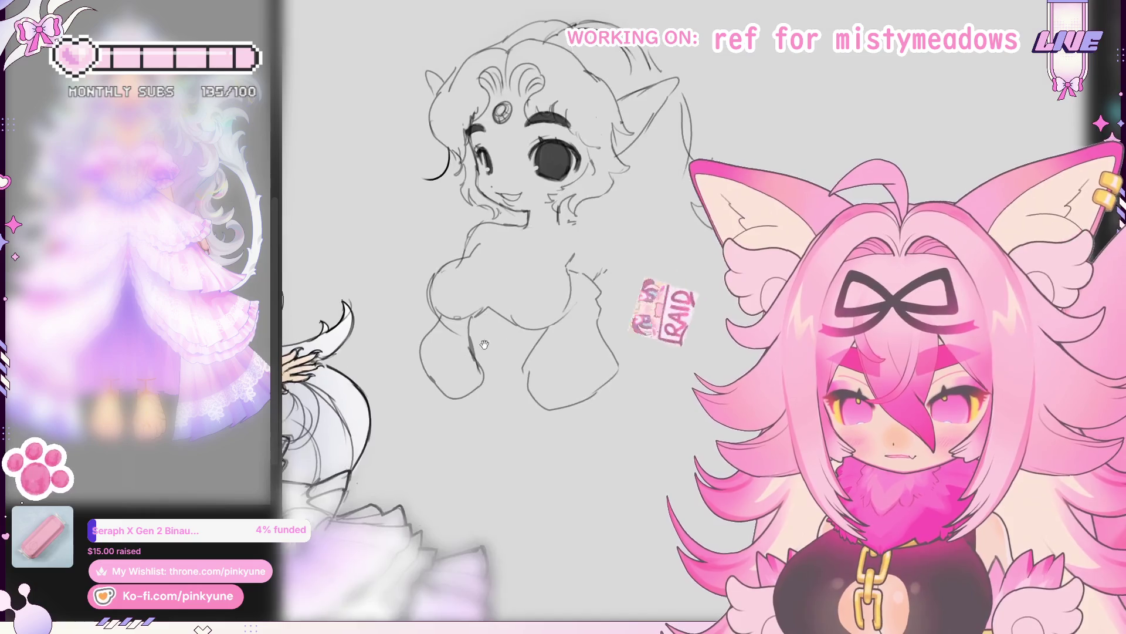
pyautogui.scroll(3, 483, 345)
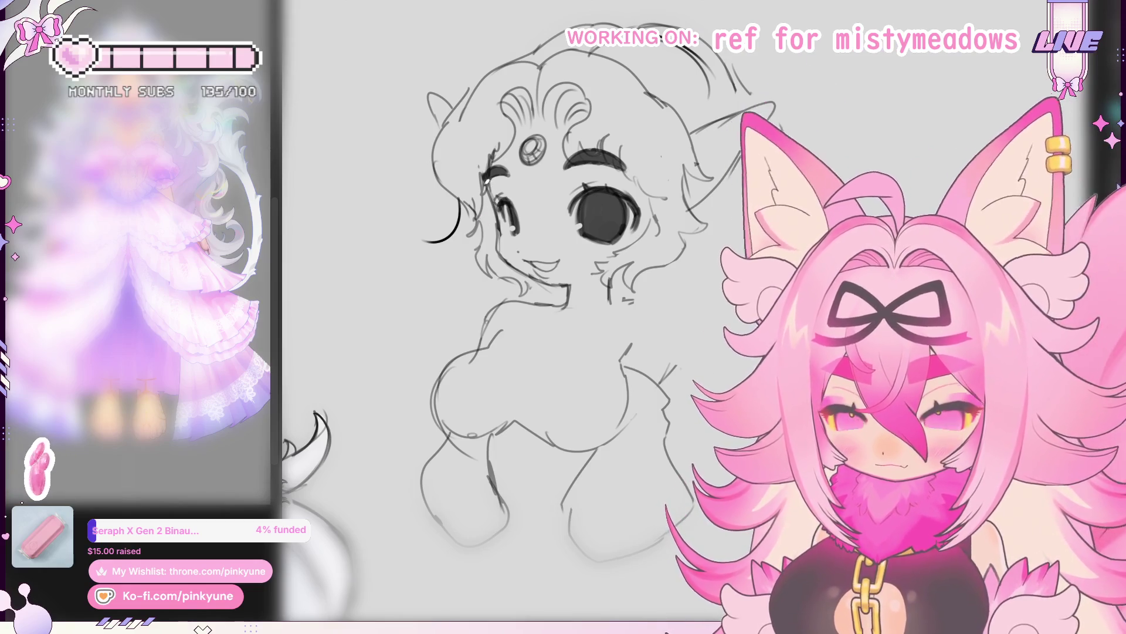
# Step: Draw a stronger neck-and-shoulder line, then discard the unwanted stroke under the chest
pyautogui.moveTo(483, 214); pyautogui.dragTo(498, 176)
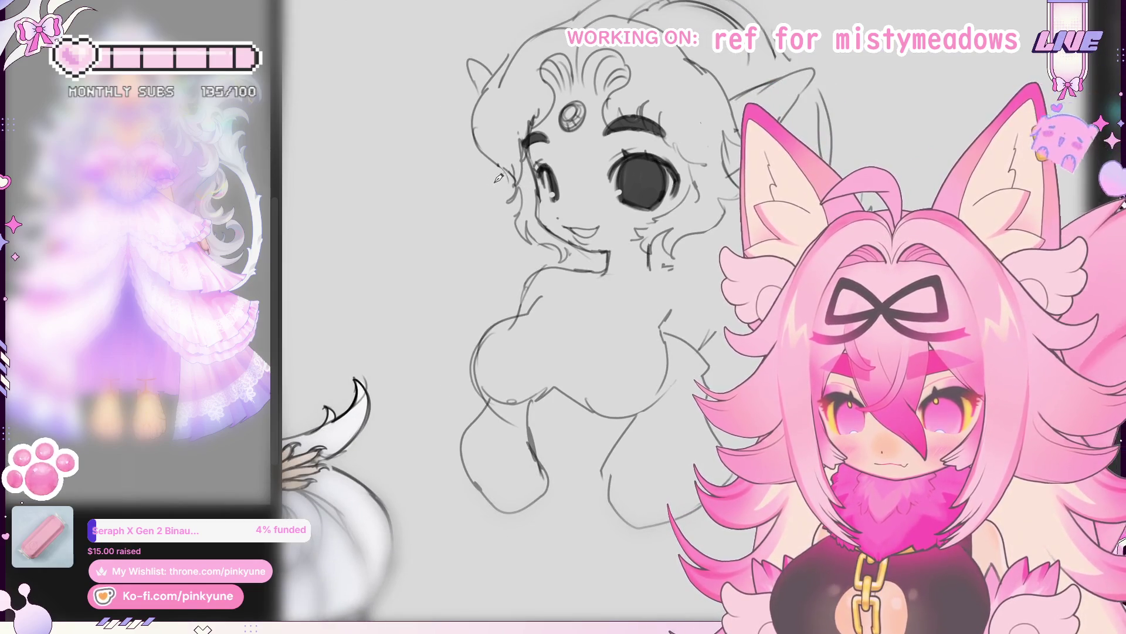
pyautogui.scroll(-2, 582, 246)
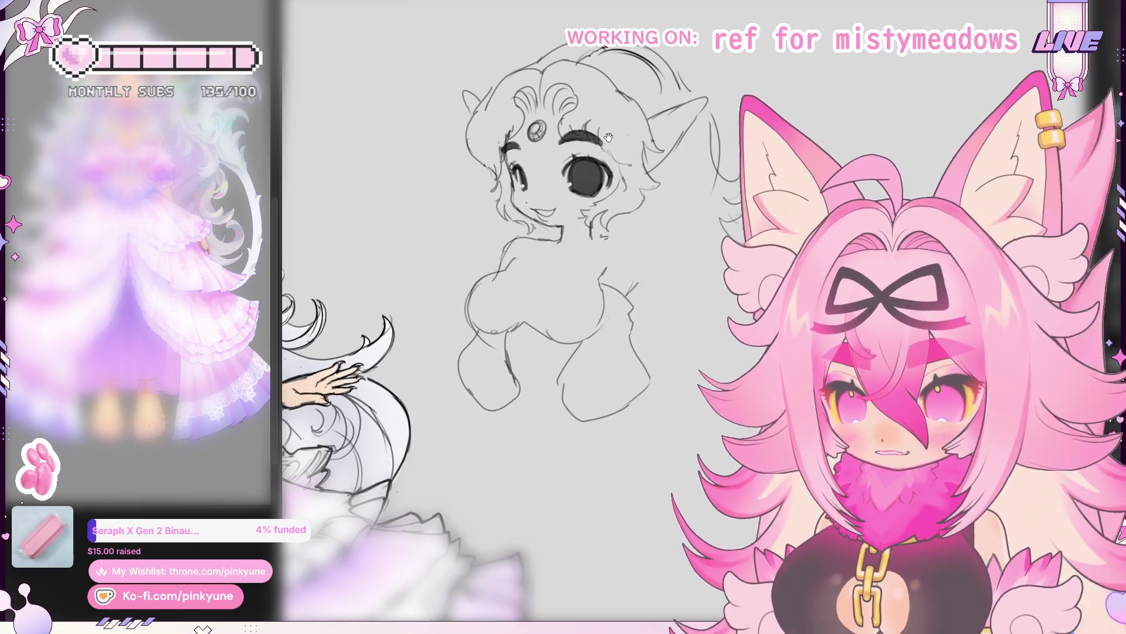
pyautogui.scroll(1, 679, 173)
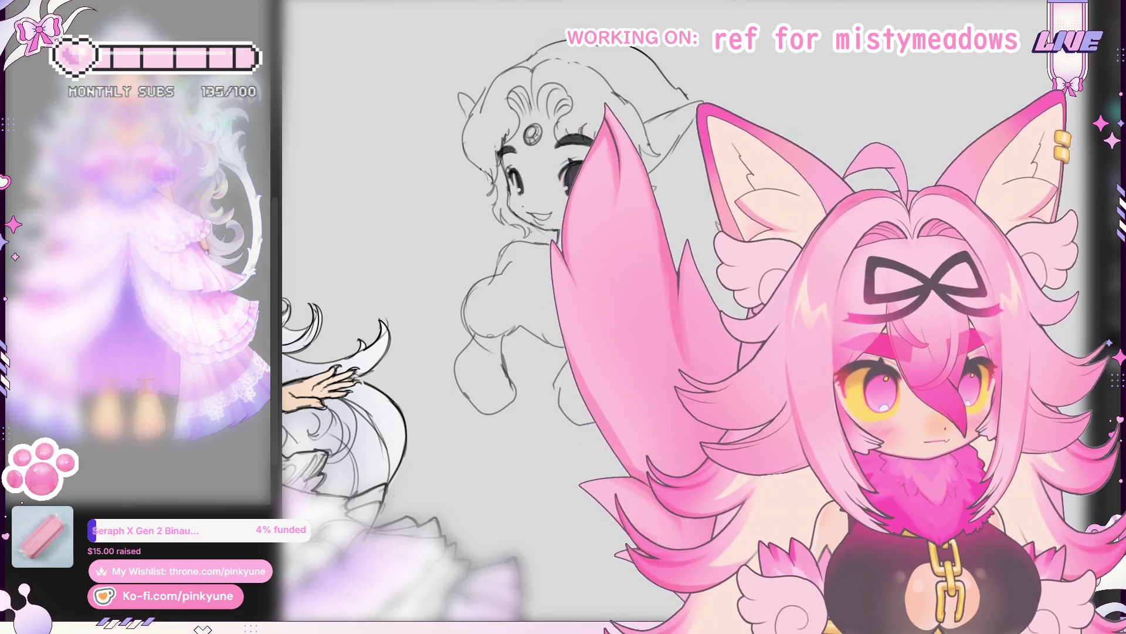
pyautogui.scroll(1, 663, 250)
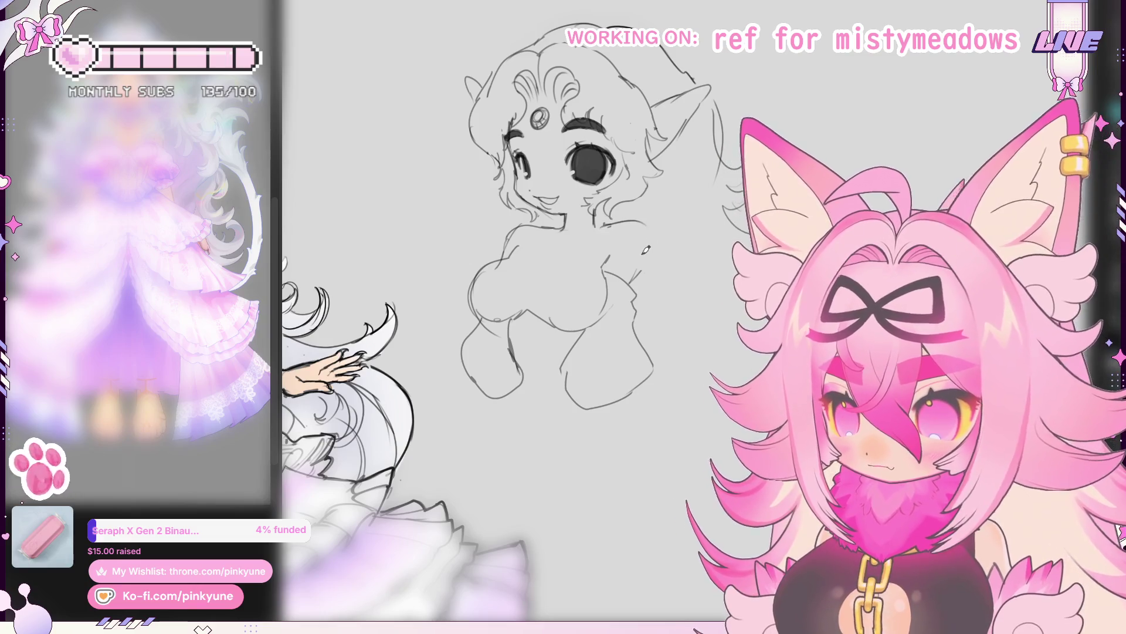
pyautogui.moveTo(604, 221); pyautogui.dragTo(640, 230)
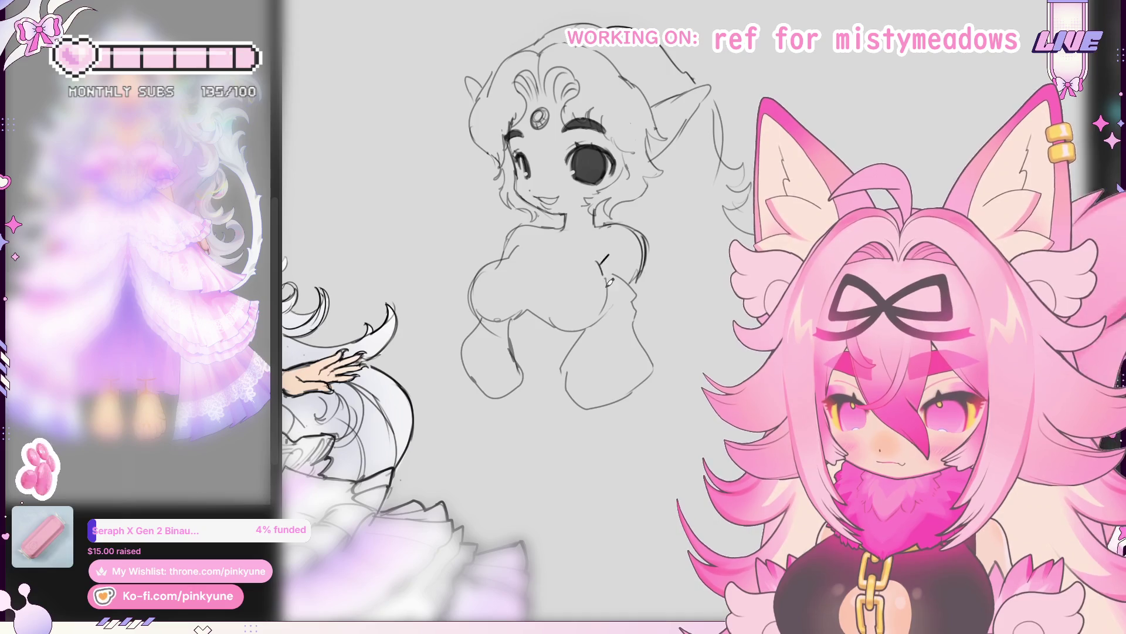
pyautogui.moveTo(606, 256); pyautogui.dragTo(609, 238)
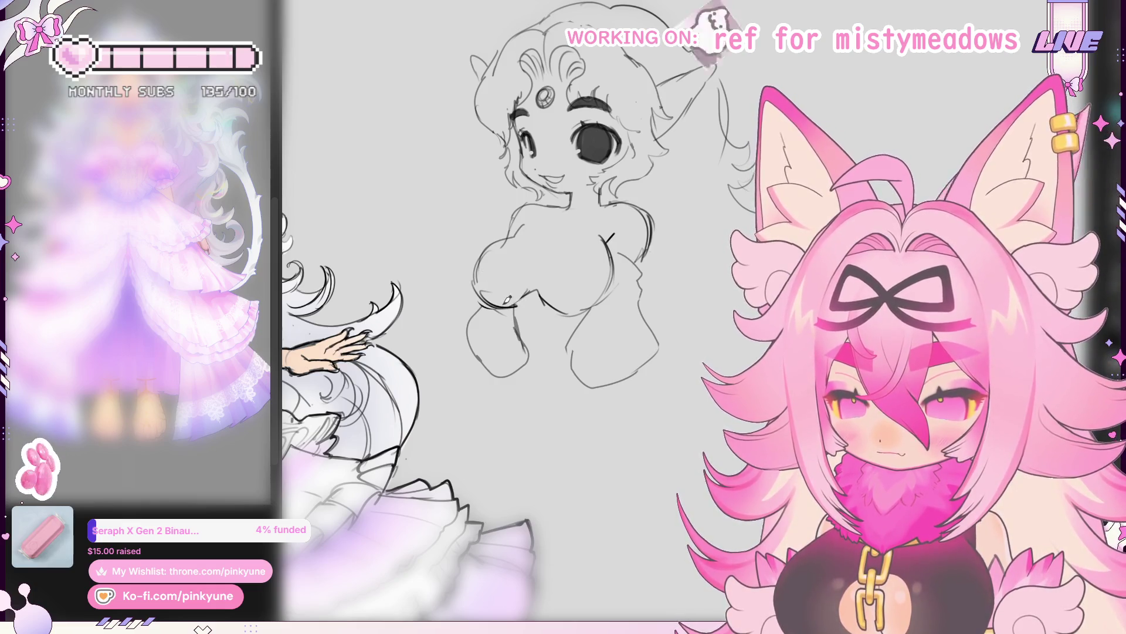
pyautogui.moveTo(519, 291); pyautogui.dragTo(533, 300)
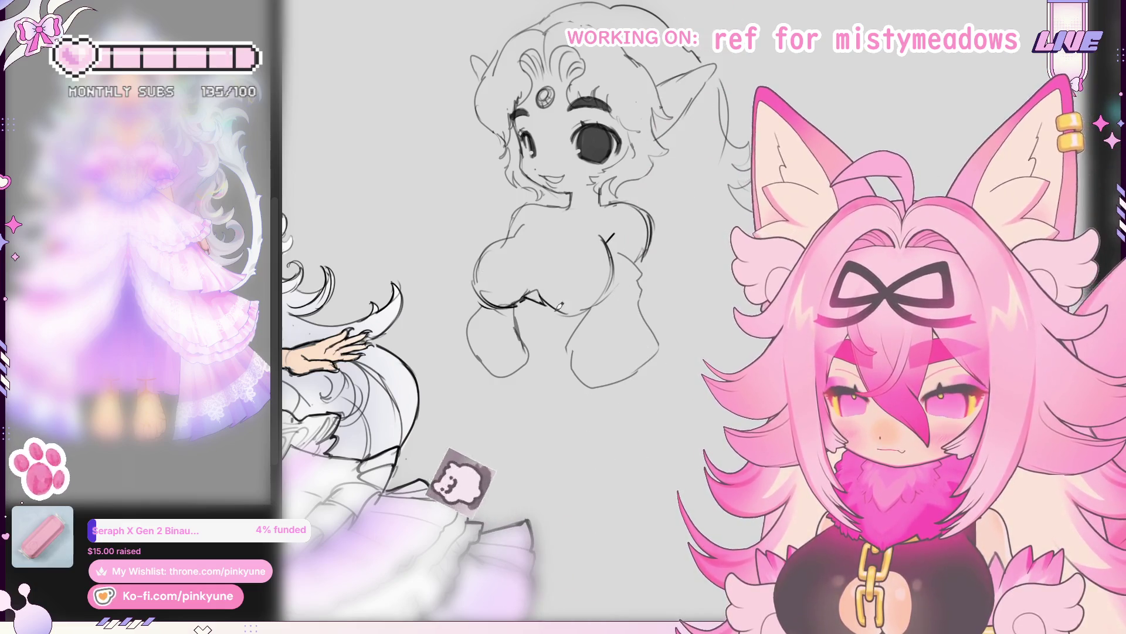
pyautogui.hotkey('ctrl', 'z')
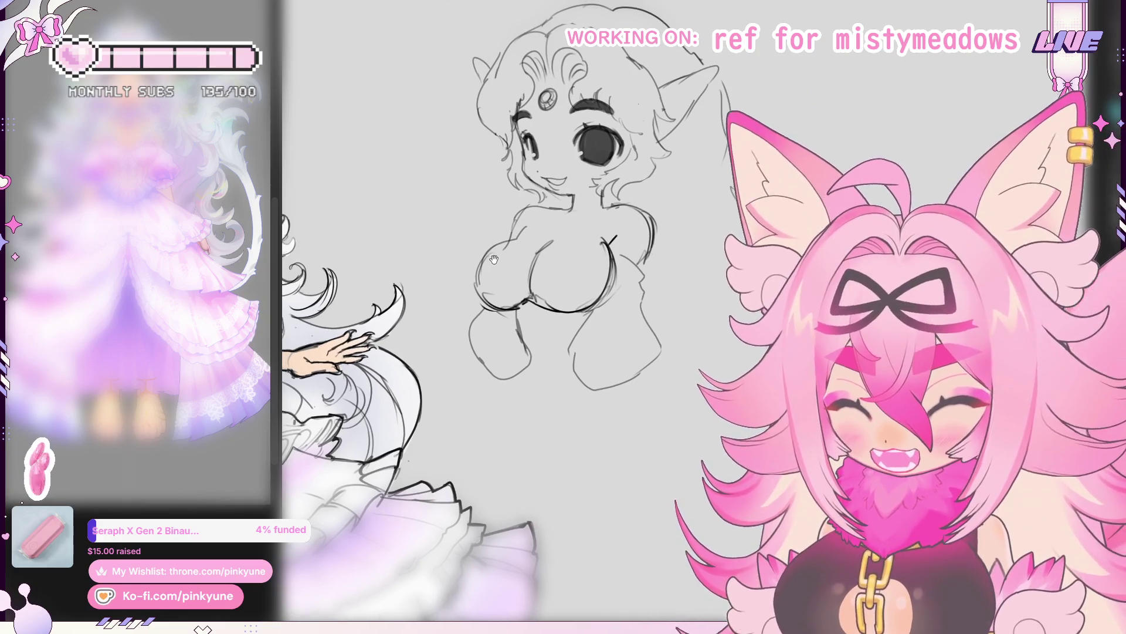
pyautogui.moveTo(526, 264); pyautogui.dragTo(531, 269)
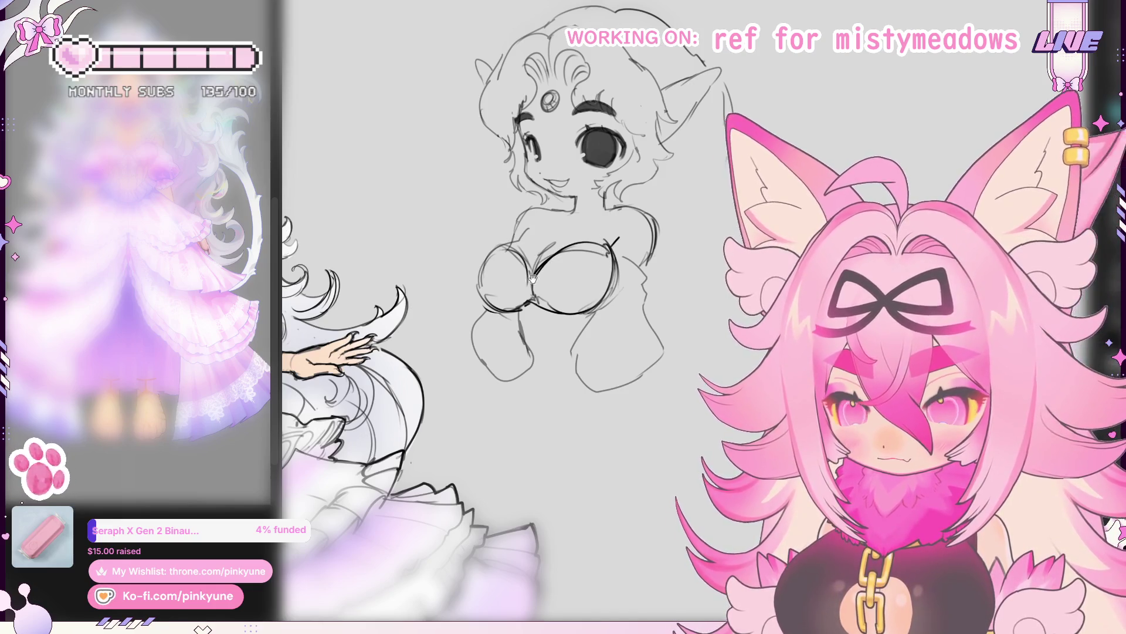
pyautogui.moveTo(563, 220); pyautogui.dragTo(572, 237)
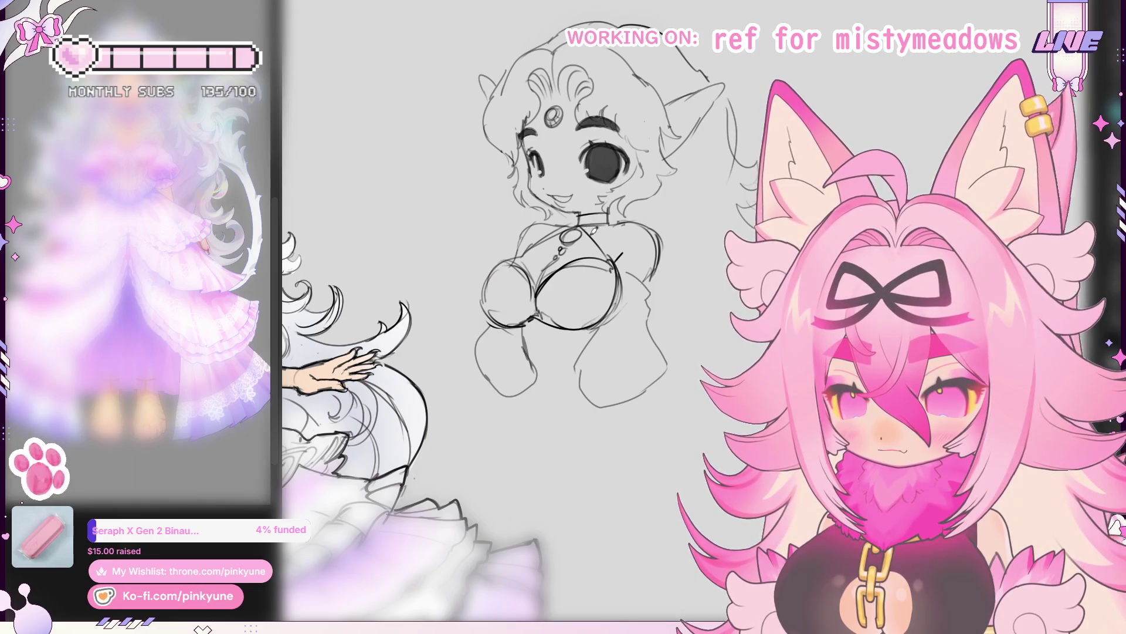
pyautogui.scroll(1, 539, 263)
pyautogui.scroll(1, 540, 262)
pyautogui.scroll(1, 539, 263)
pyautogui.scroll(1, 540, 262)
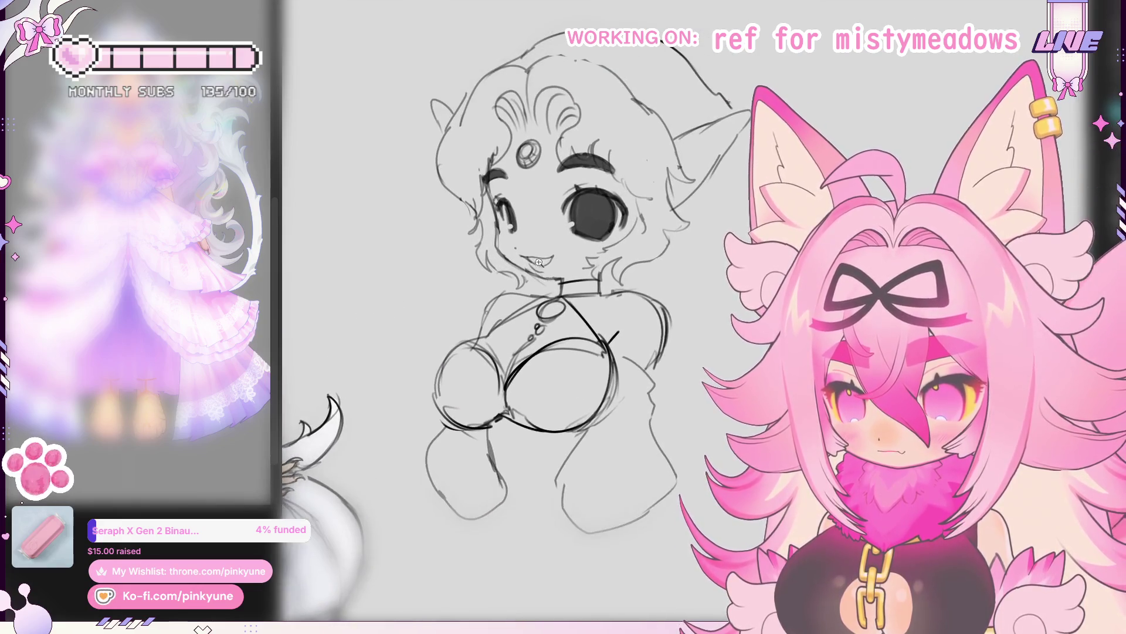
pyautogui.scroll(2, 540, 262)
pyautogui.scroll(2, 181, 267)
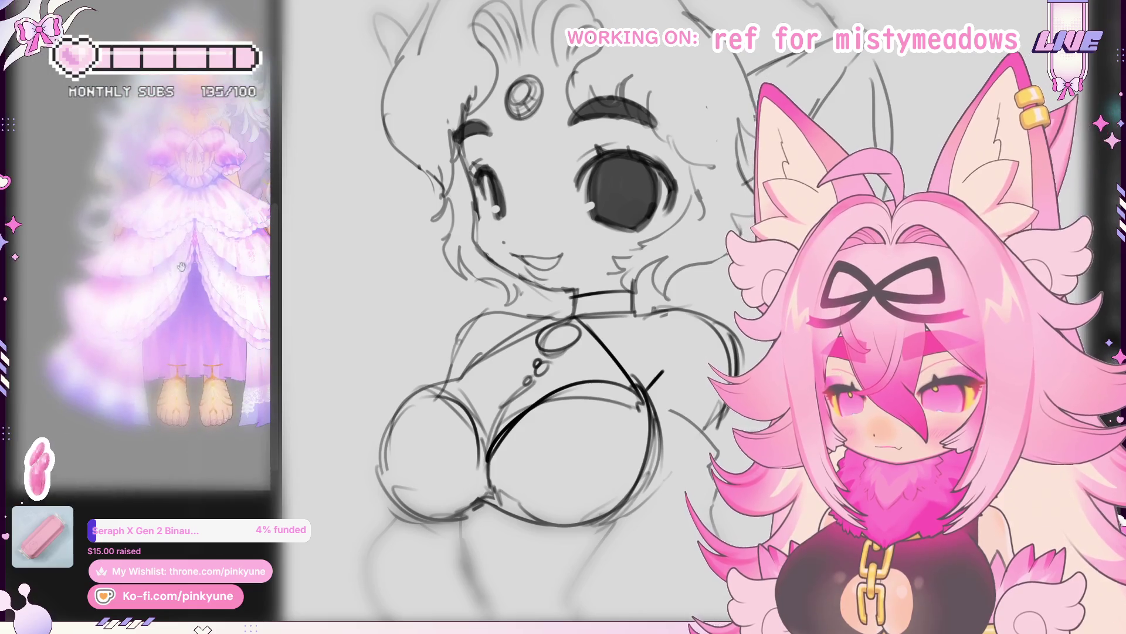
pyautogui.scroll(5, 141, 264)
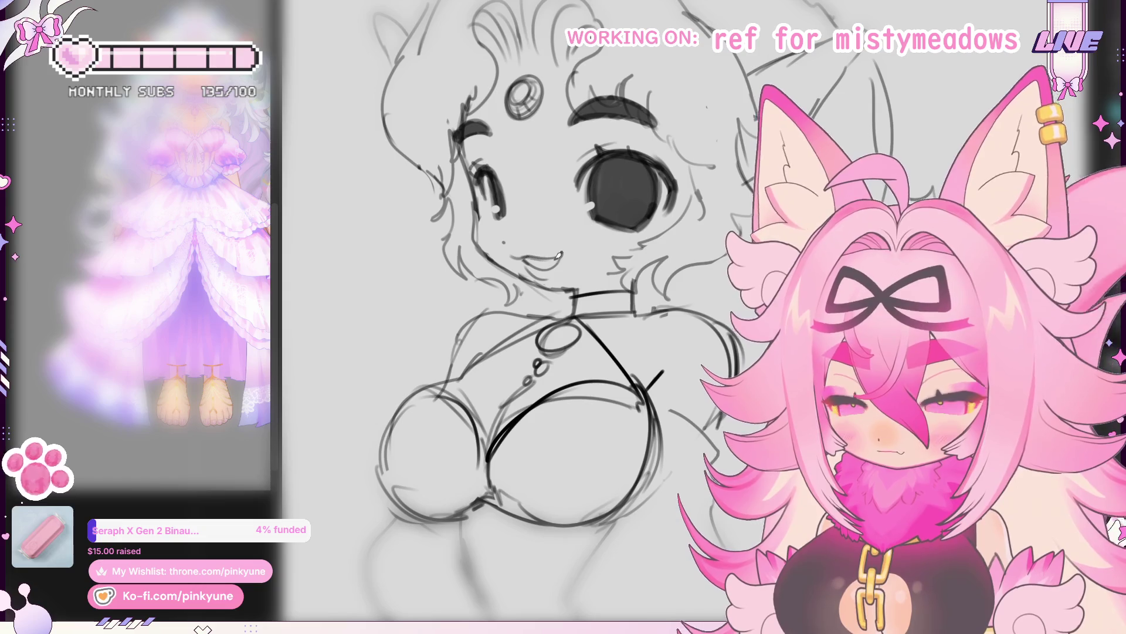
pyautogui.scroll(-3, 573, 260)
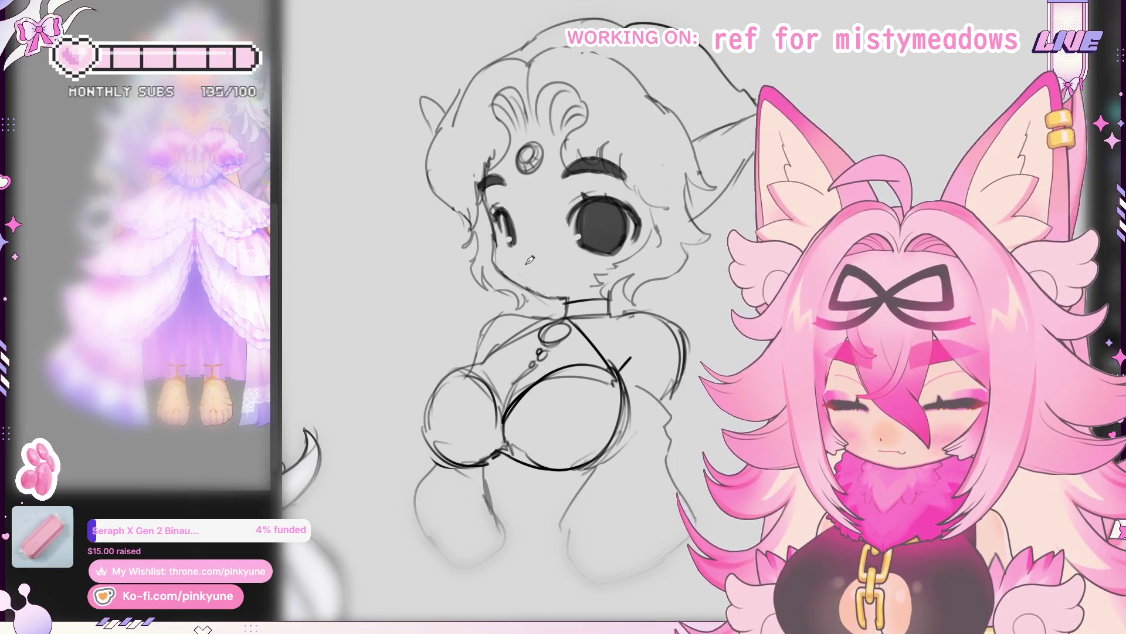
pyautogui.scroll(2, 530, 259)
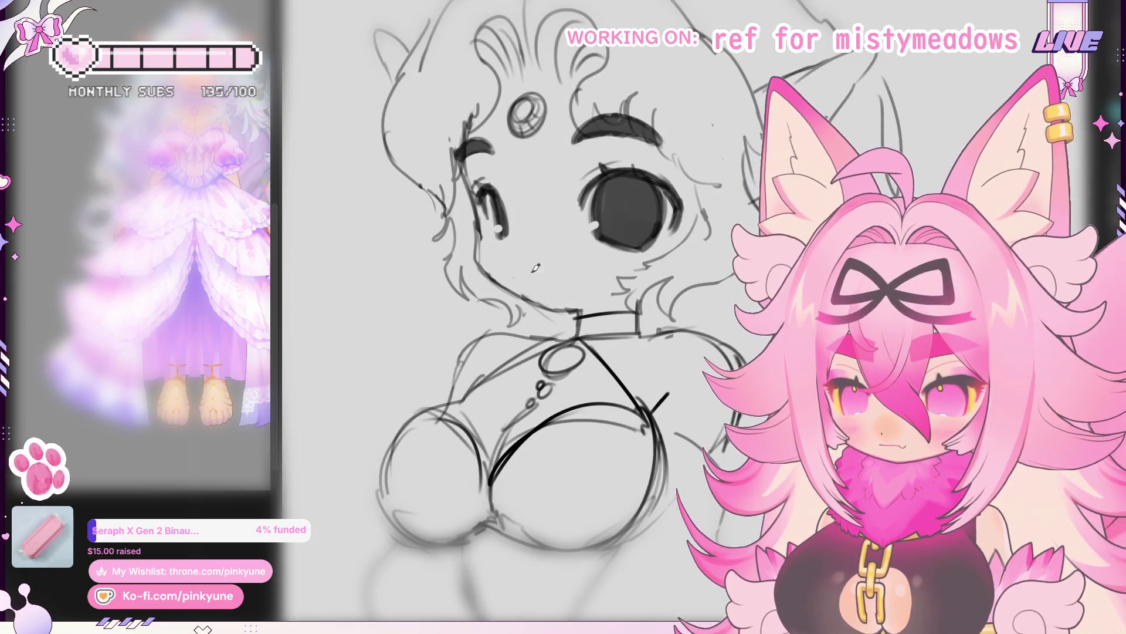
# Step: Try mouth variations, undoing them, and erase the open mouth, tongue and a stray dot
pyautogui.moveTo(527, 274)
pyautogui.mouseDown()
pyautogui.moveTo(565, 275)
pyautogui.moveTo(555, 274)
pyautogui.mouseUp()
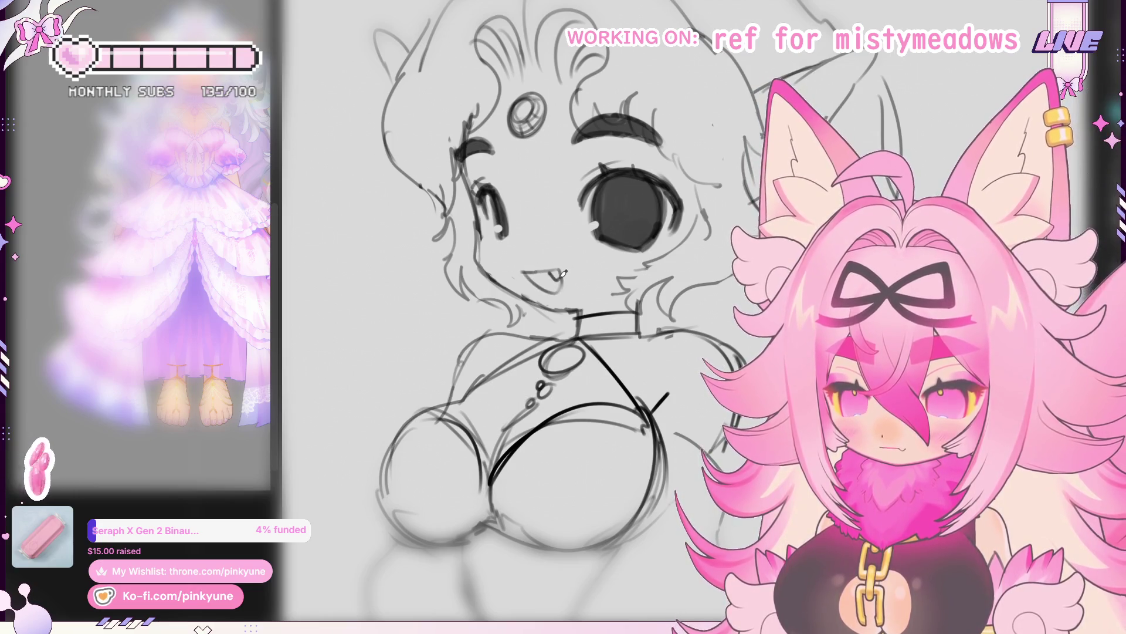
pyautogui.scroll(-1, 527, 275)
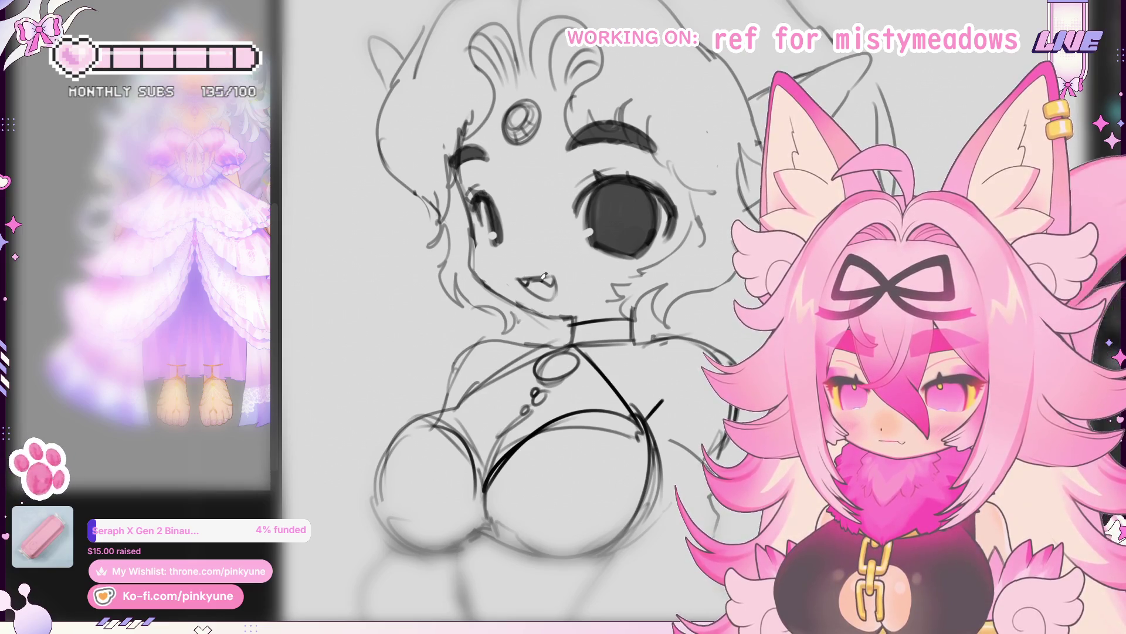
pyautogui.hotkey('ctrl', 'z')
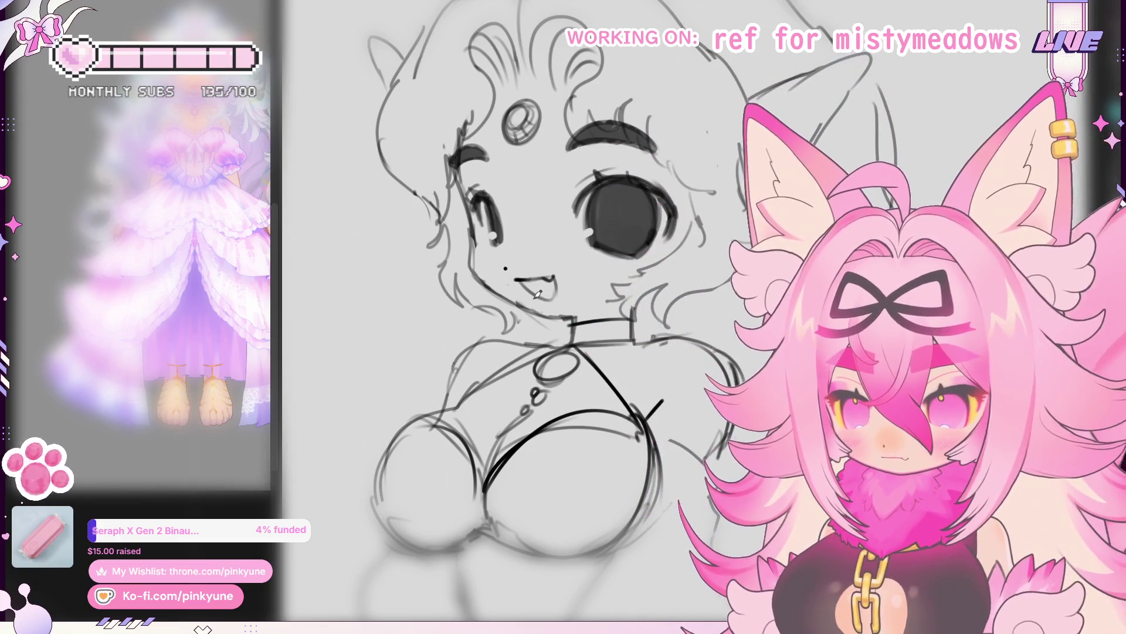
pyautogui.moveTo(555, 287); pyautogui.dragTo(532, 284)
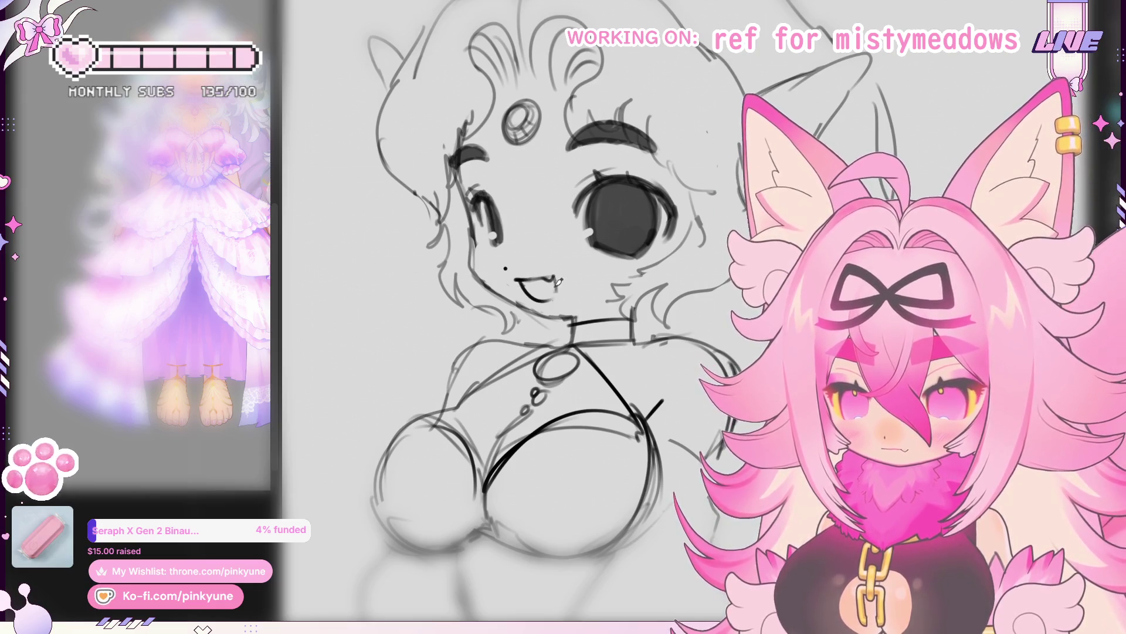
pyautogui.hotkey('ctrl', 'z')
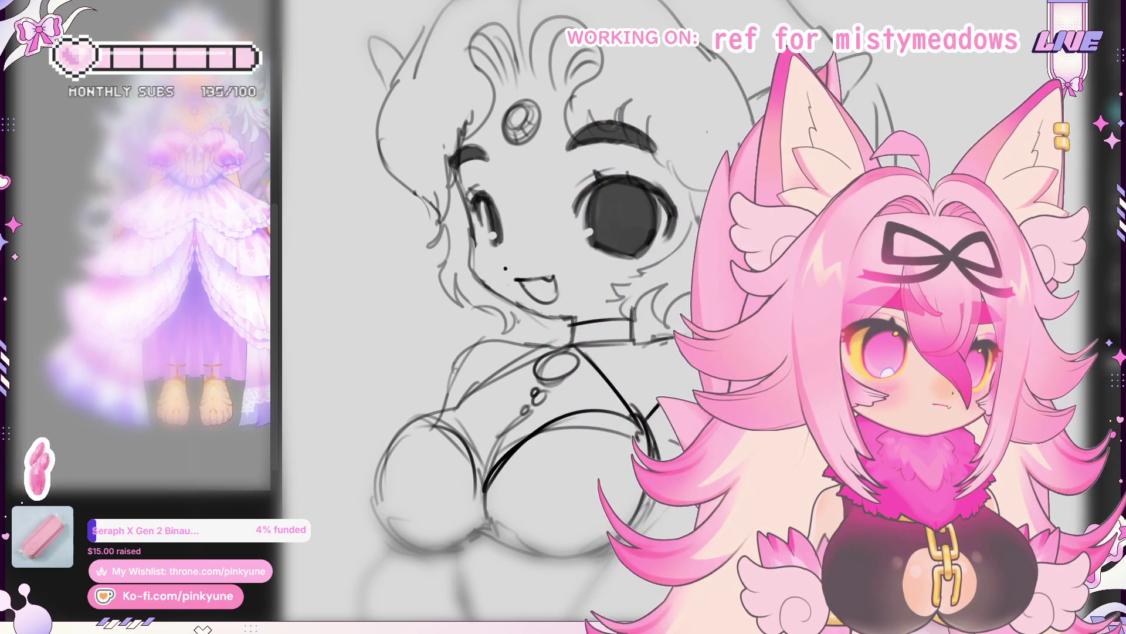
pyautogui.scroll(-2, 546, 309)
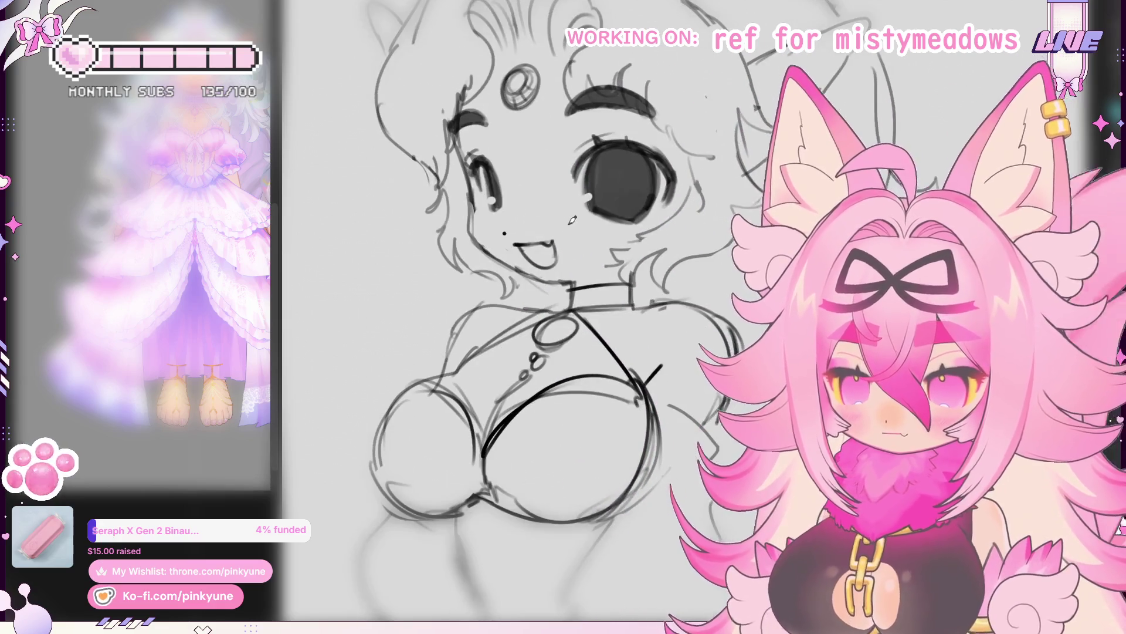
pyautogui.moveTo(524, 248); pyautogui.dragTo(555, 257)
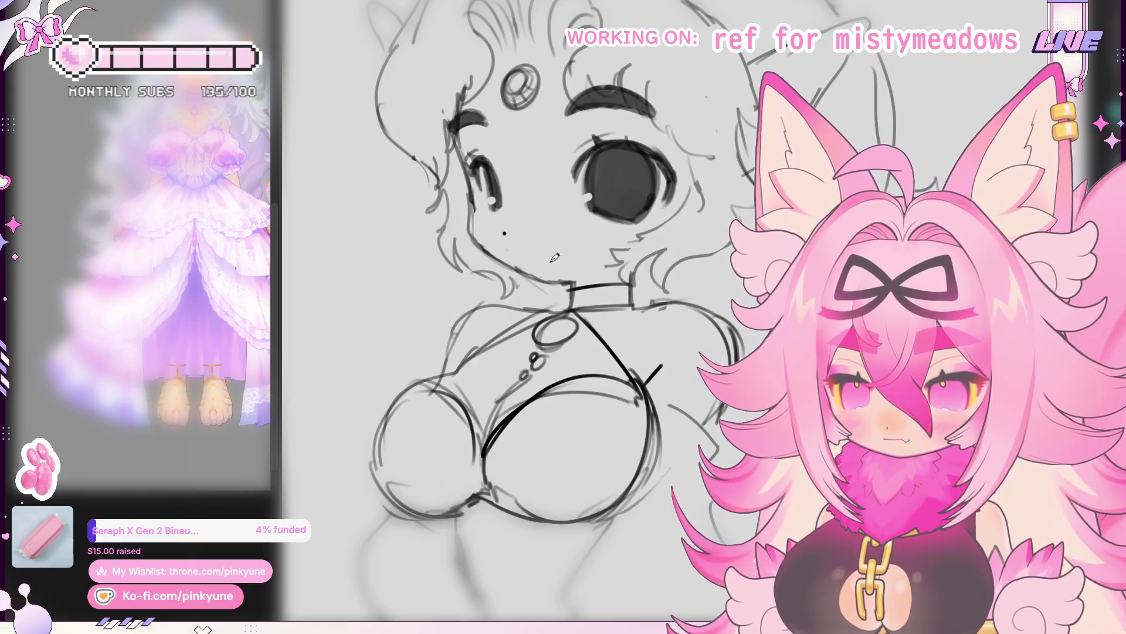
pyautogui.moveTo(517, 225)
pyautogui.mouseDown()
pyautogui.moveTo(514, 237)
pyautogui.moveTo(551, 234)
pyautogui.moveTo(543, 268)
pyautogui.mouseUp()
pyautogui.scroll(-3, 600, 235)
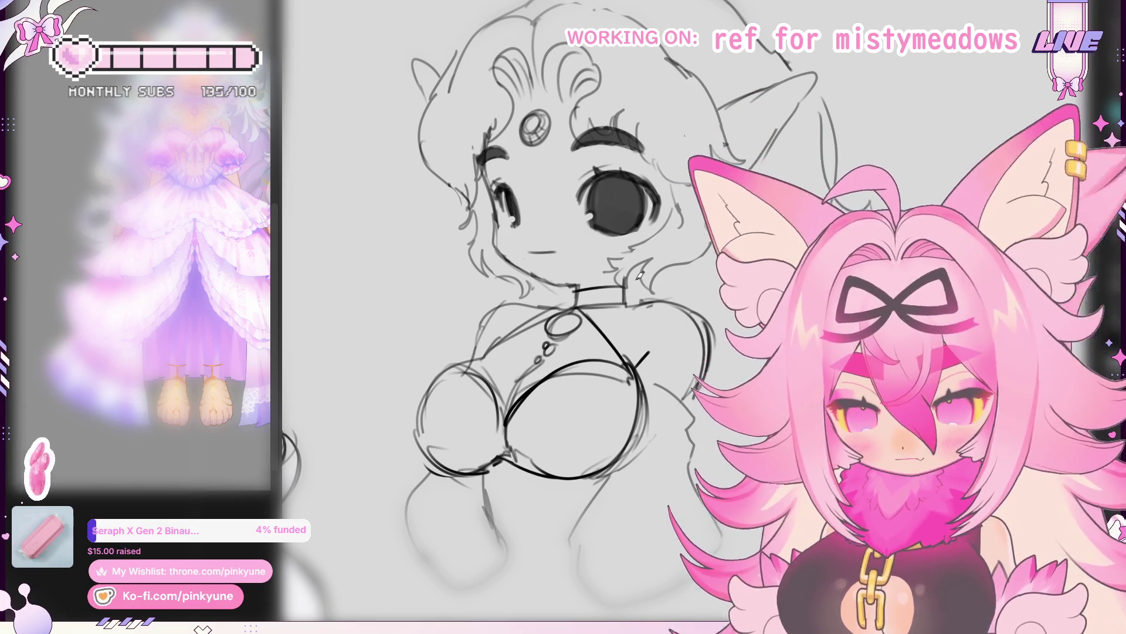
# Step: Settle on a curved fanged smile, undo the open-mouth attempt, and mirror the sketch horizontally
pyautogui.moveTo(530, 252); pyautogui.dragTo(567, 252)
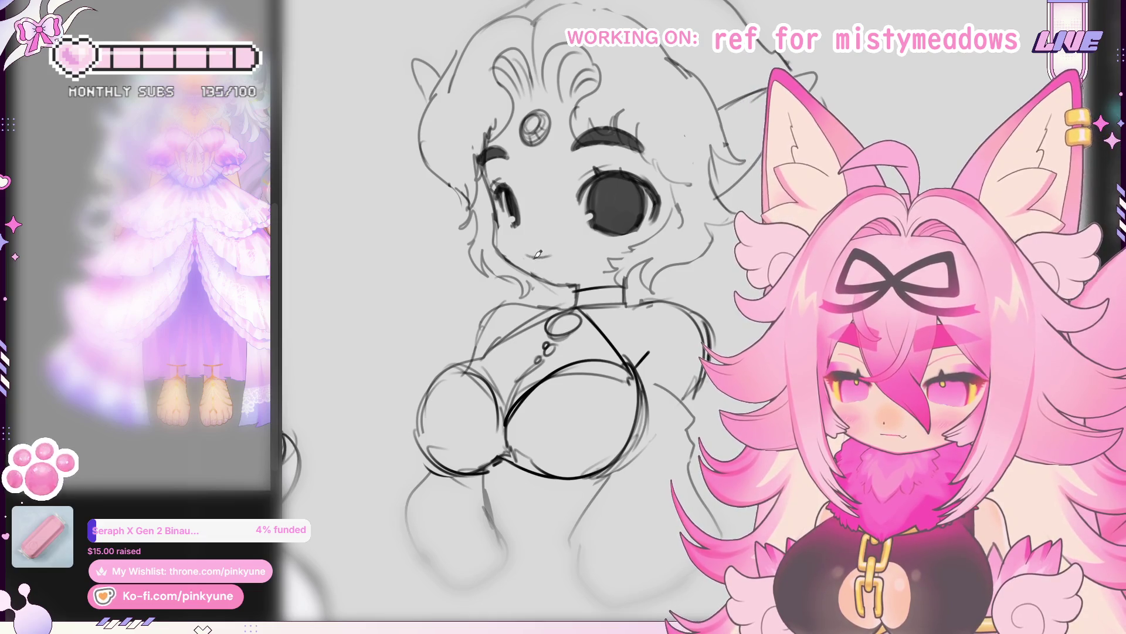
pyautogui.moveTo(566, 252); pyautogui.dragTo(572, 266)
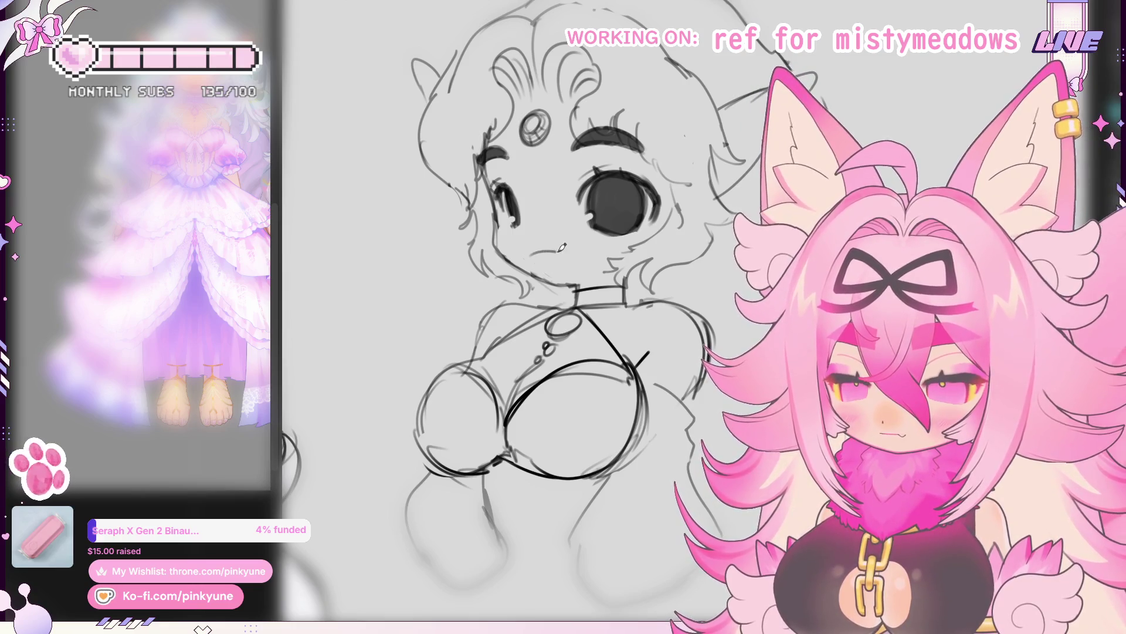
pyautogui.moveTo(565, 255)
pyautogui.mouseDown()
pyautogui.moveTo(570, 280)
pyautogui.moveTo(574, 267)
pyautogui.mouseUp()
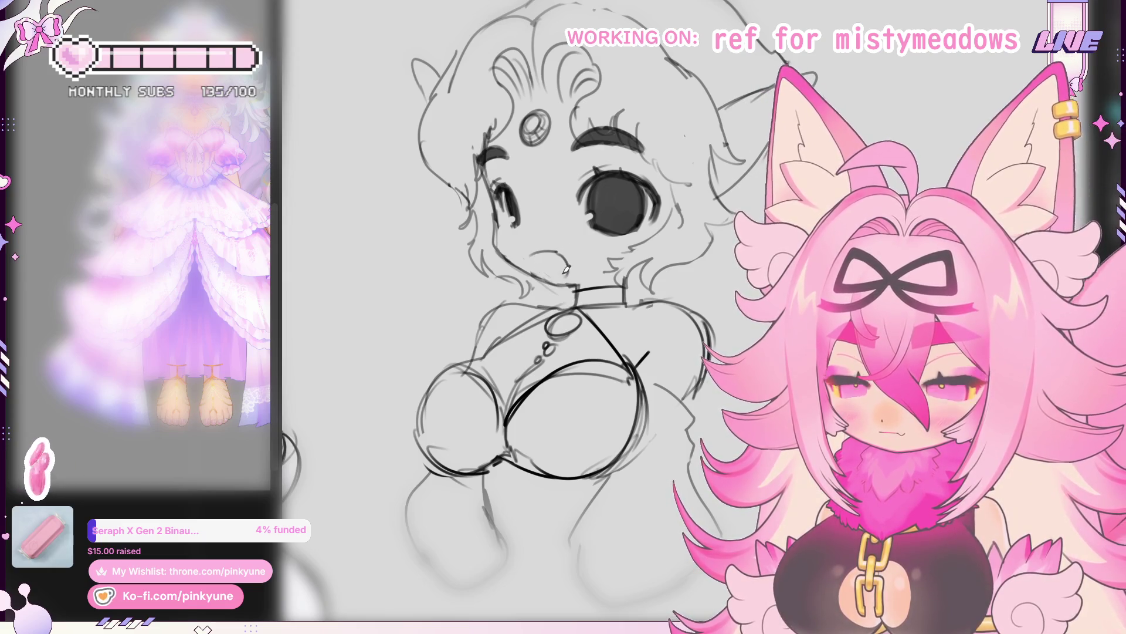
pyautogui.hotkey('ctrl', 'z')
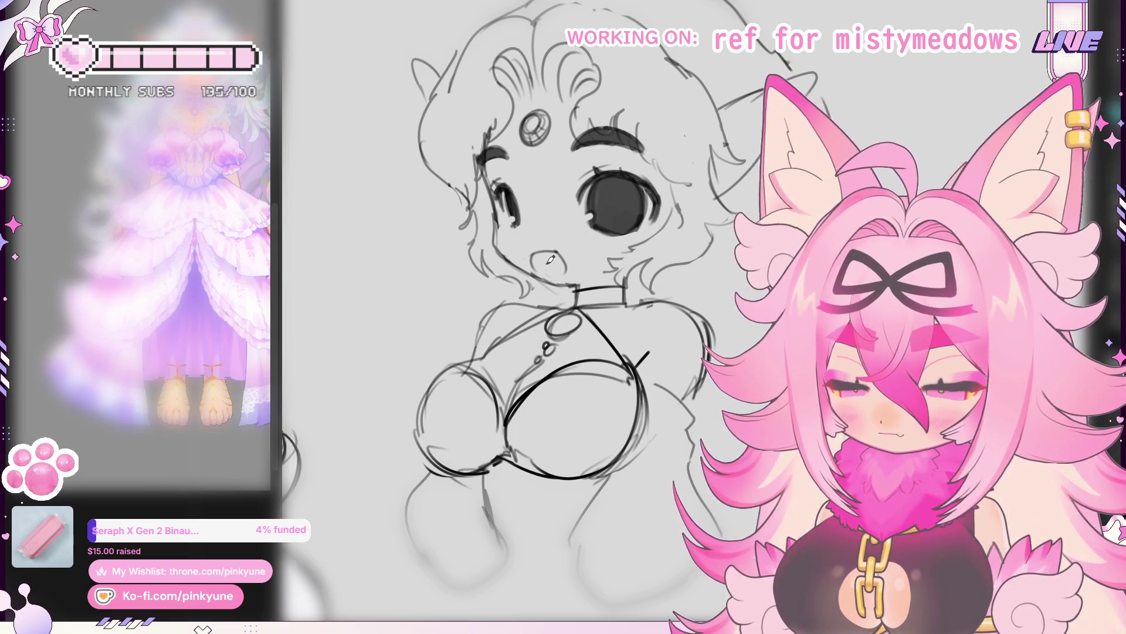
pyautogui.hotkey('ctrl', 'z')
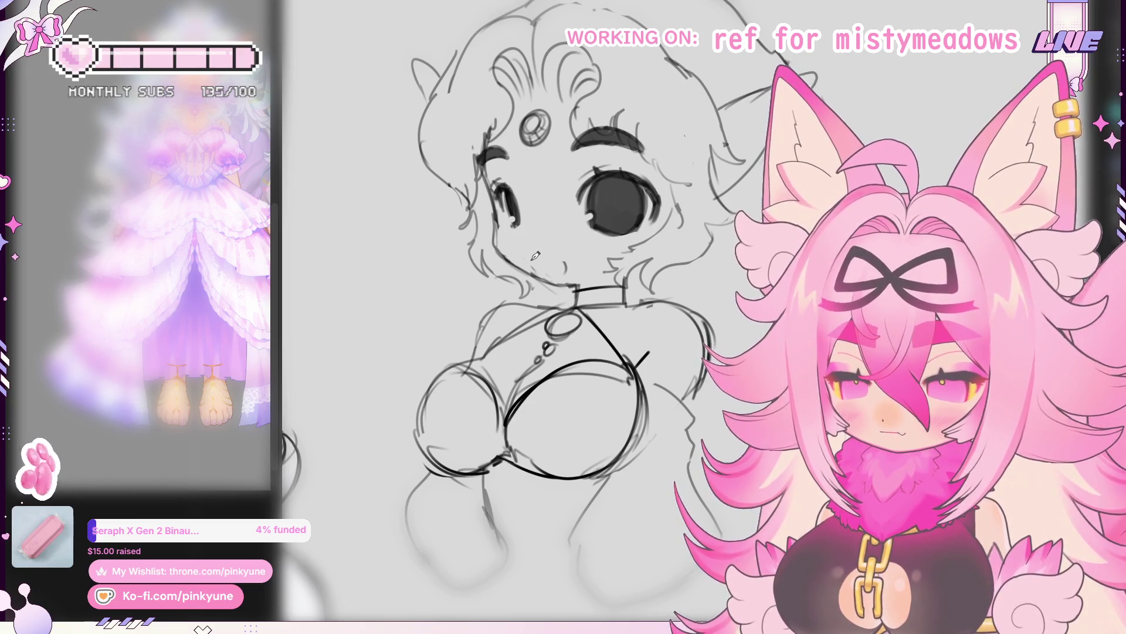
pyautogui.press('h')
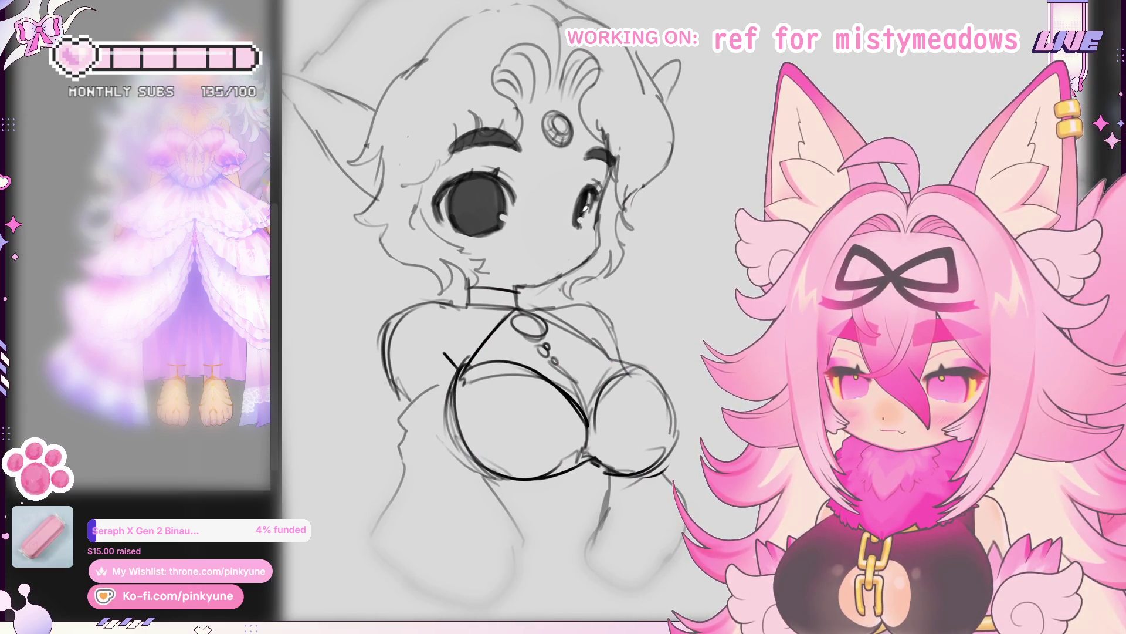
# Step: Add an eye highlight, a second choker band line and a small mouth below the eyes
pyautogui.moveTo(582, 214); pyautogui.dragTo(587, 203)
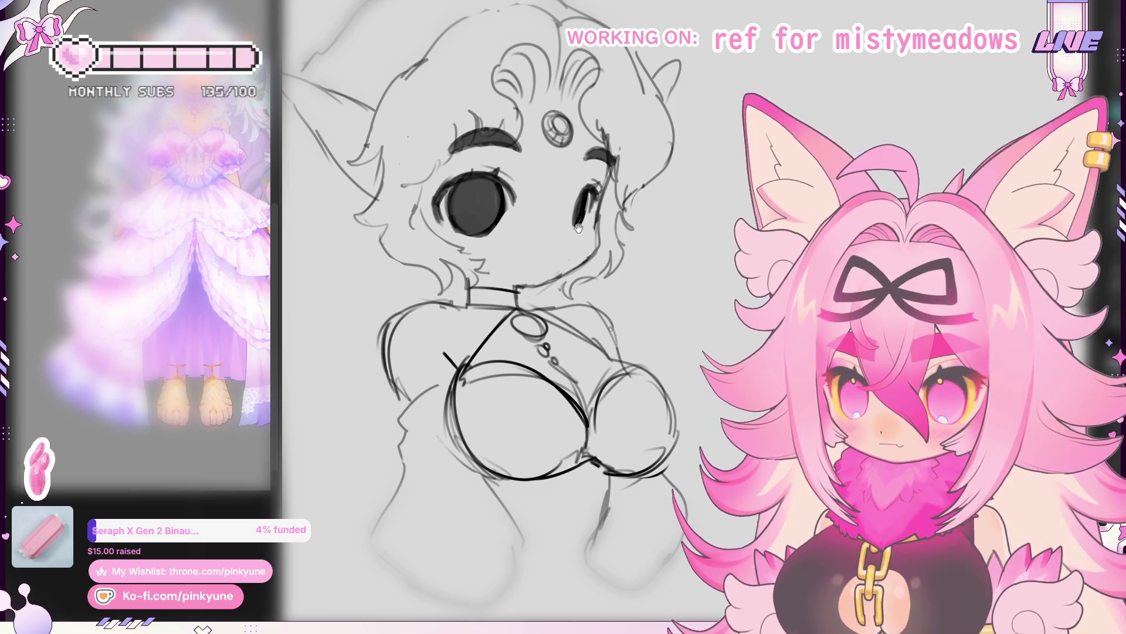
pyautogui.moveTo(604, 214); pyautogui.dragTo(601, 220)
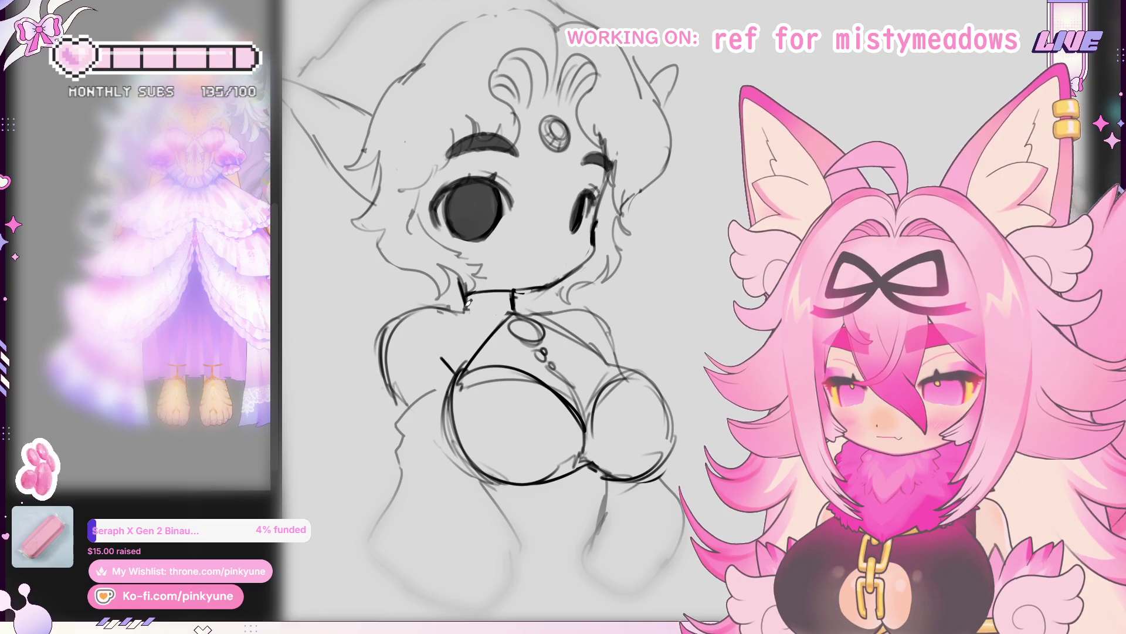
pyautogui.moveTo(463, 306); pyautogui.dragTo(529, 305)
pyautogui.scroll(1, 543, 212)
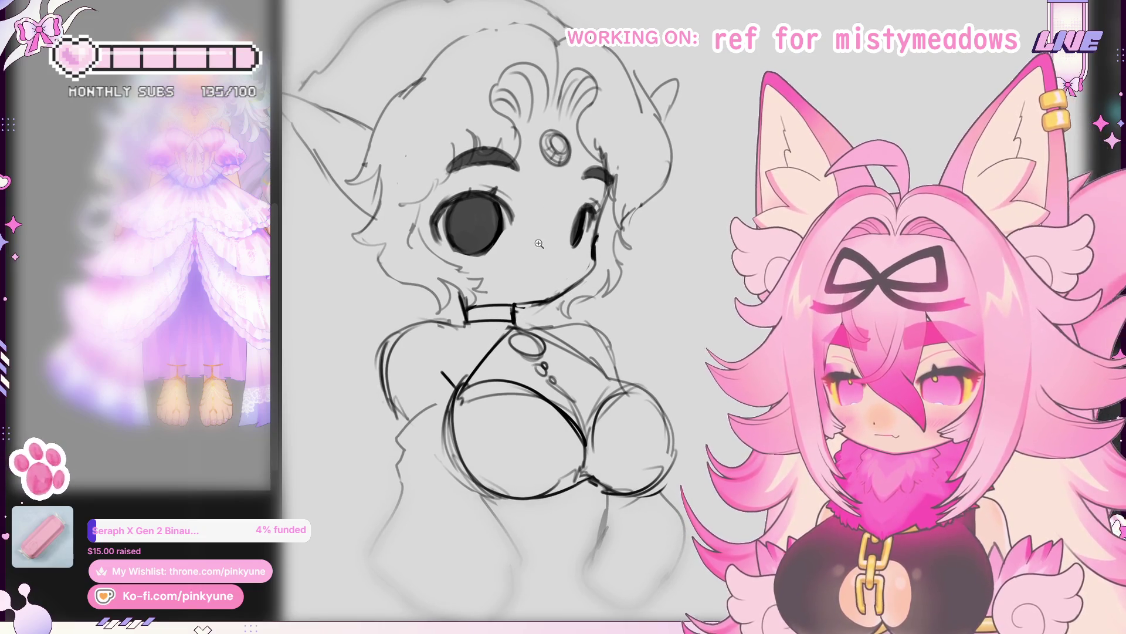
pyautogui.scroll(1, 544, 234)
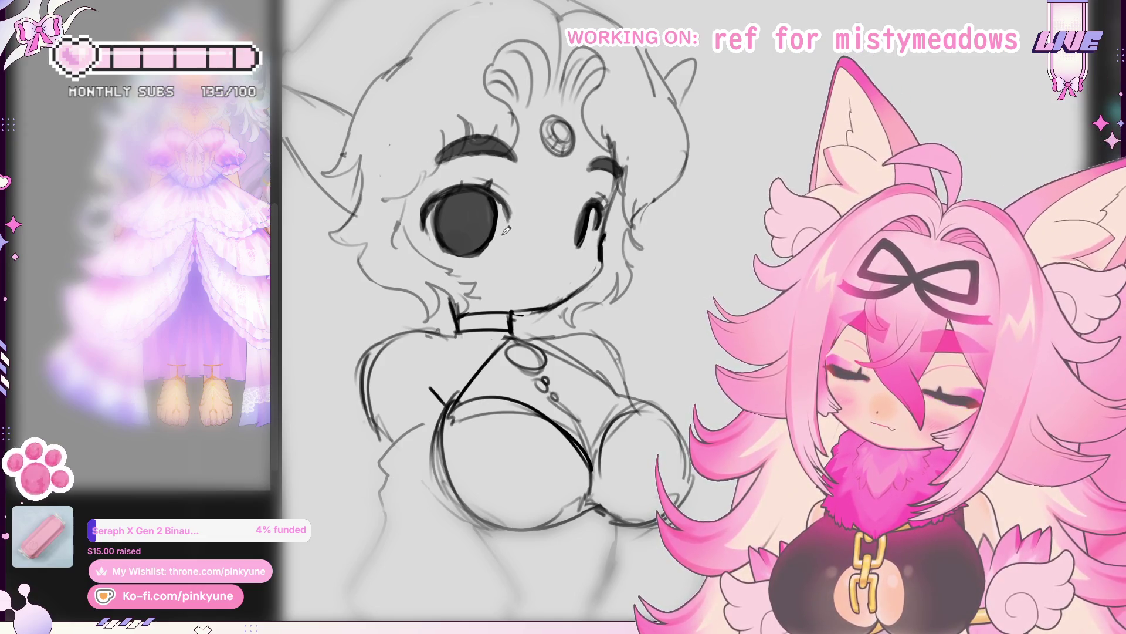
pyautogui.scroll(-1, 505, 230)
pyautogui.moveTo(529, 262)
pyautogui.mouseDown()
pyautogui.moveTo(553, 267)
pyautogui.moveTo(536, 262)
pyautogui.mouseUp()
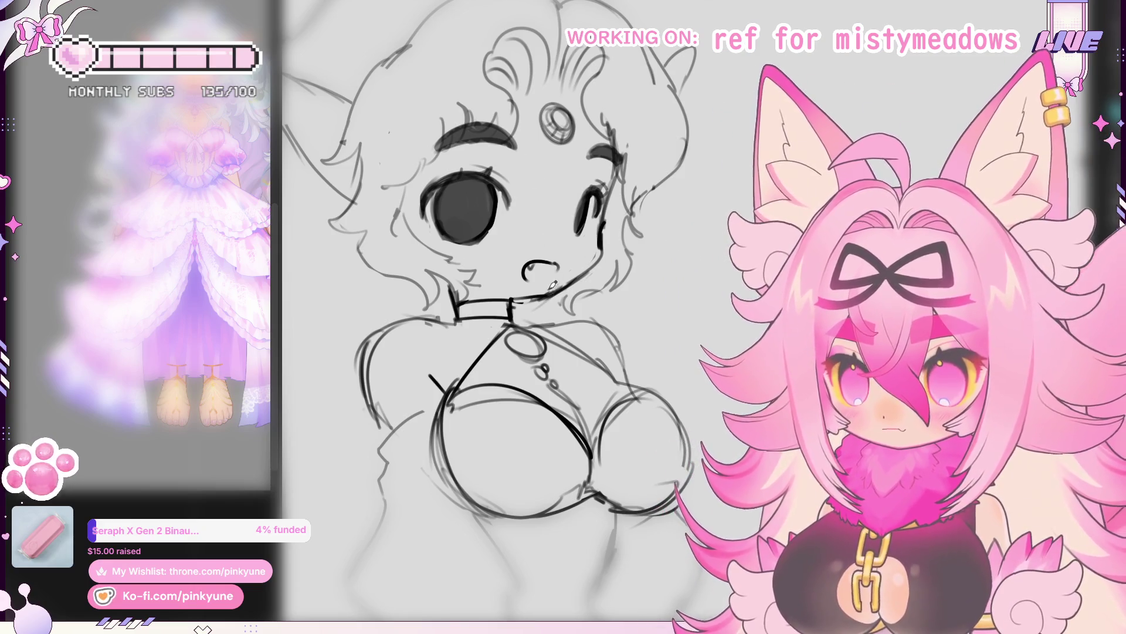
# Step: Mirror the canvas and fit the whole page with both characters in view
pyautogui.moveTo(553, 286); pyautogui.dragTo(582, 282)
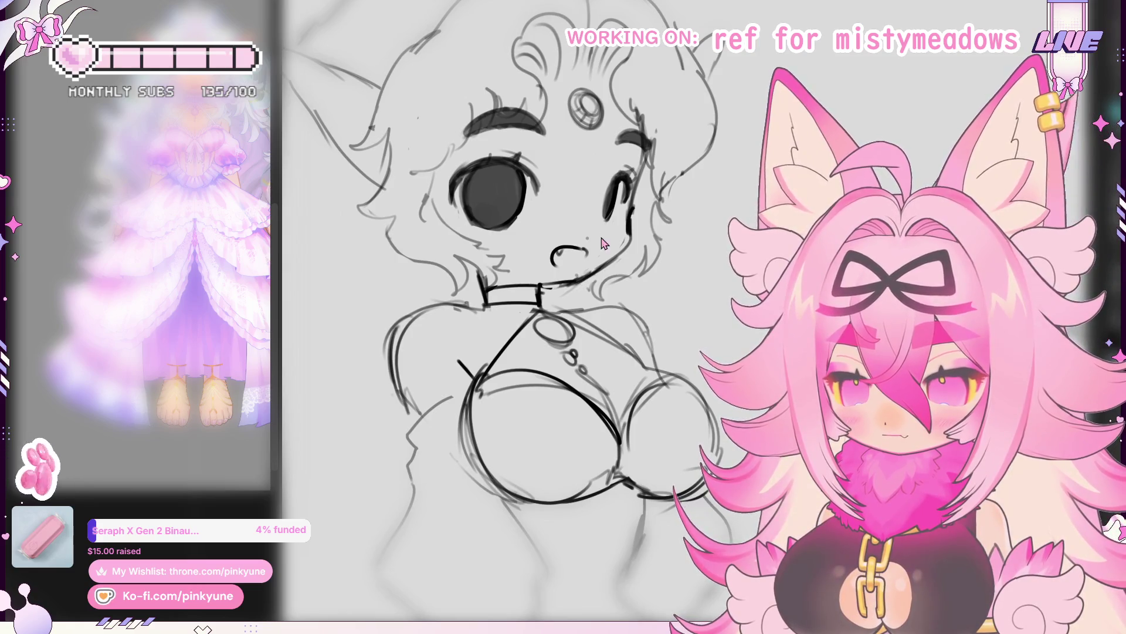
pyautogui.press('h')
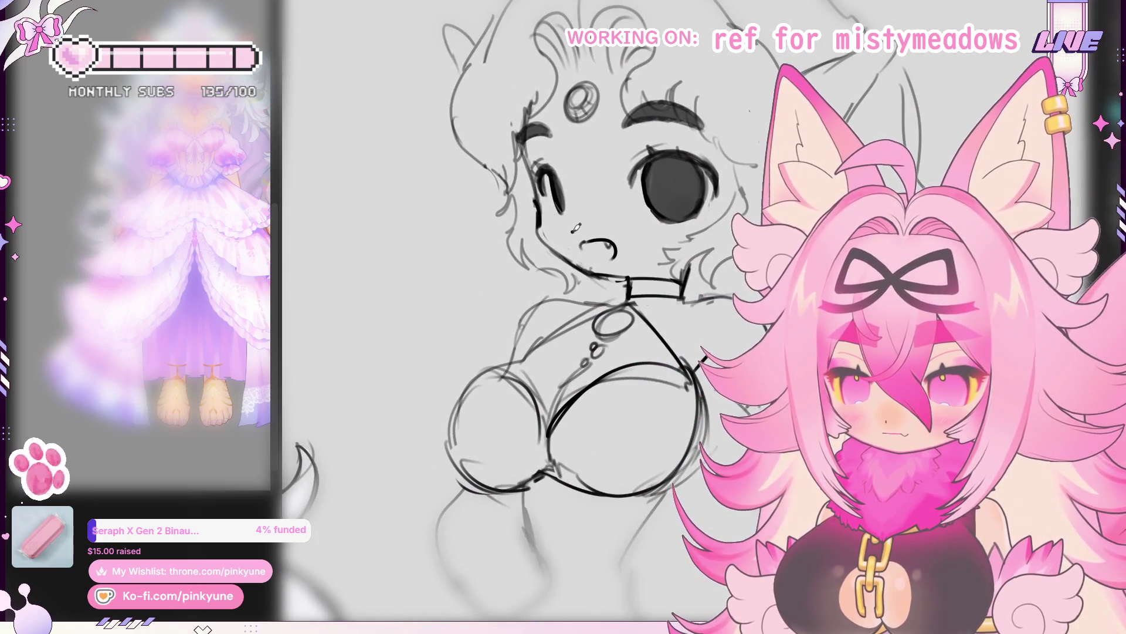
pyautogui.moveTo(577, 53); pyautogui.dragTo(545, 106)
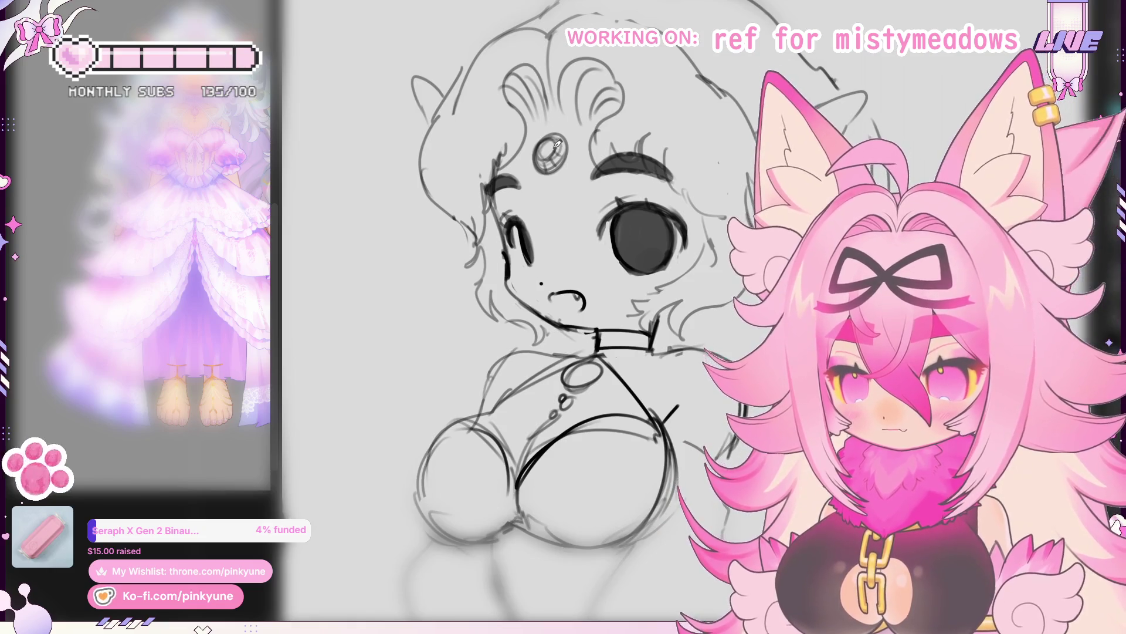
pyautogui.hotkey('ctrl', '0')
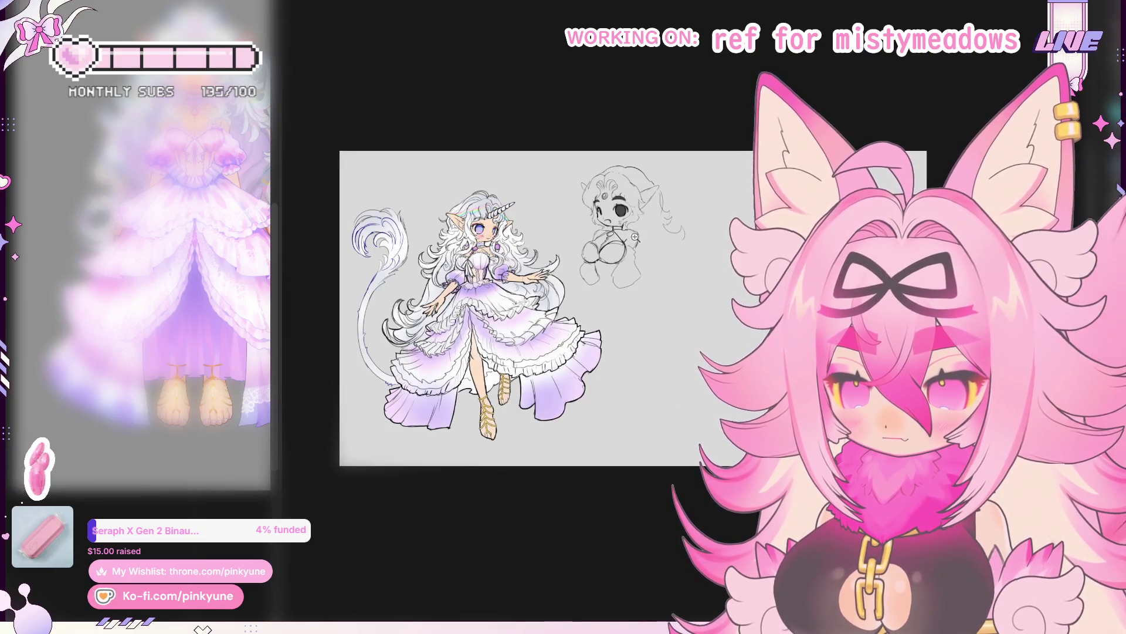
pyautogui.scroll(3, 635, 236)
pyautogui.scroll(2, 652, 233)
pyautogui.scroll(1, 633, 202)
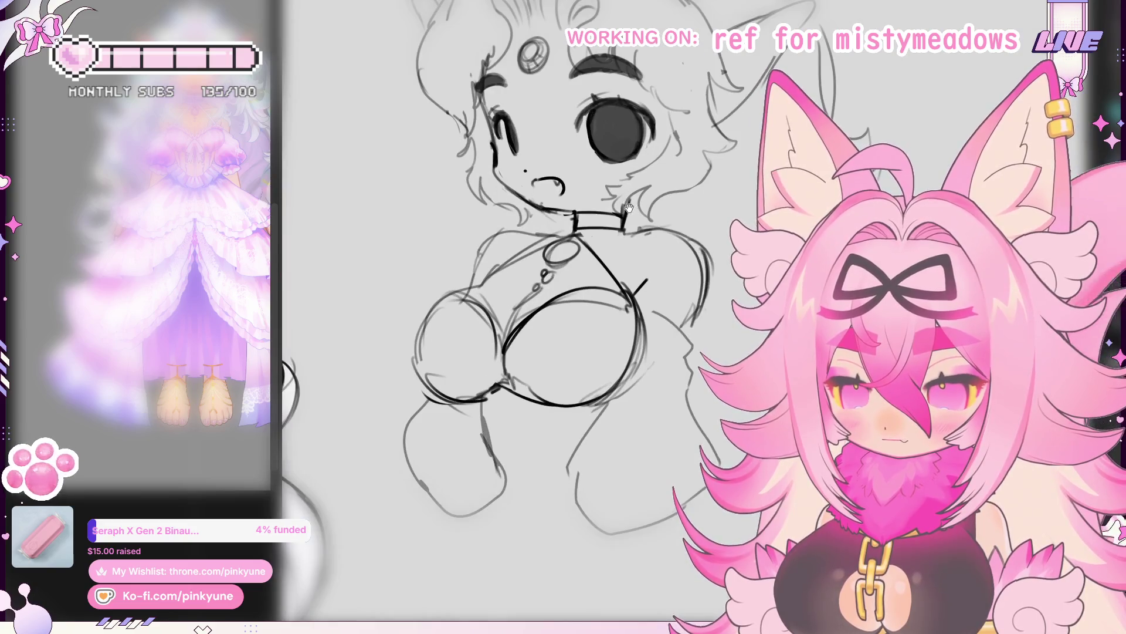
pyautogui.scroll(1, 620, 226)
pyautogui.scroll(1, 607, 250)
pyautogui.scroll(-1, 606, 255)
pyautogui.scroll(-1, 615, 253)
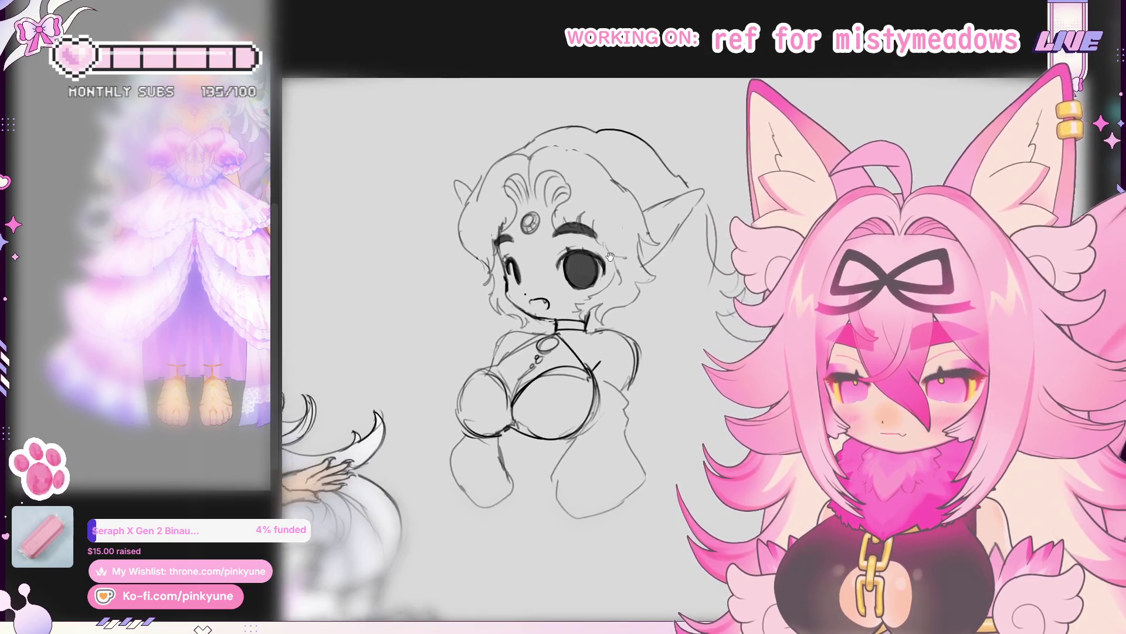
pyautogui.scroll(-1, 615, 254)
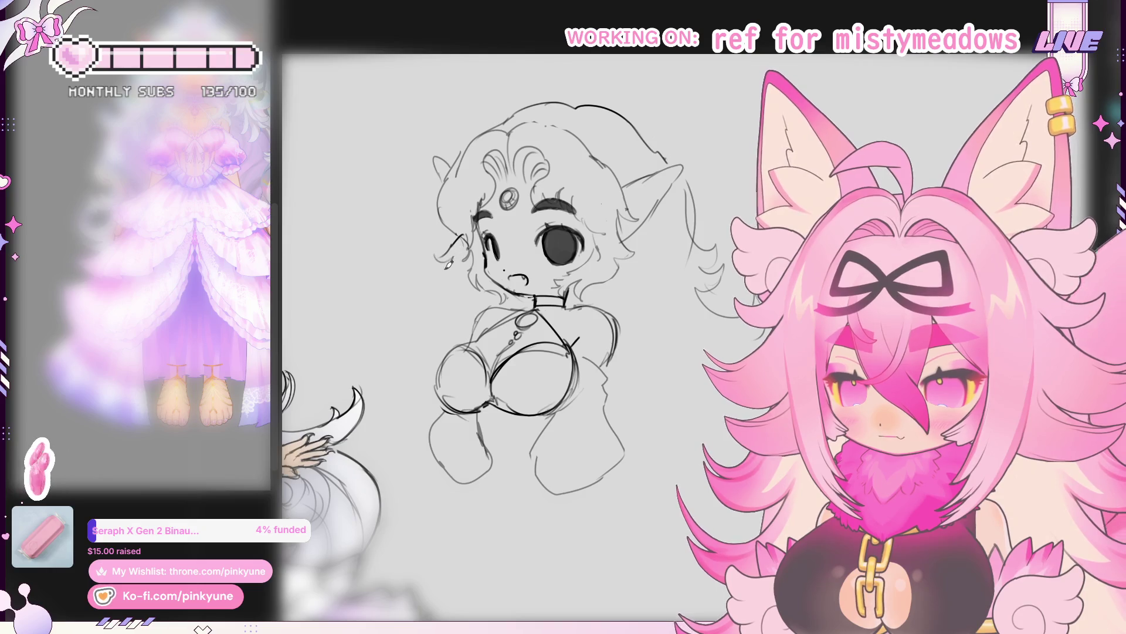
# Step: Undo a misplaced stroke and draw a hair strand down the right of the head
pyautogui.moveTo(445, 272); pyautogui.dragTo(425, 267)
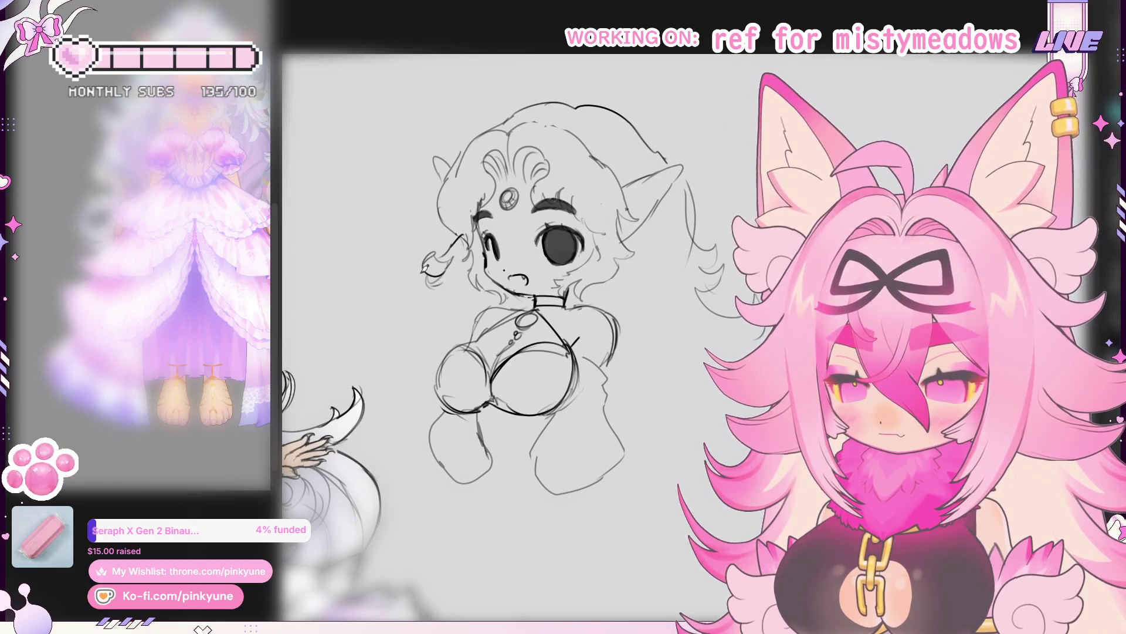
pyautogui.hotkey('ctrl', 'z')
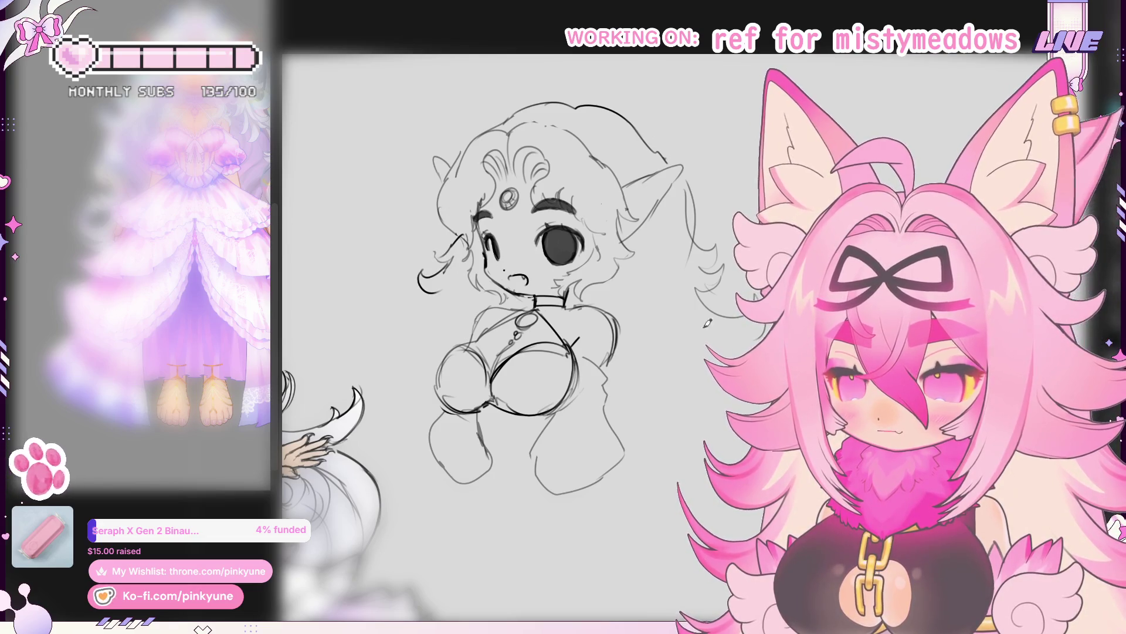
pyautogui.moveTo(528, 308); pyautogui.dragTo(465, 276)
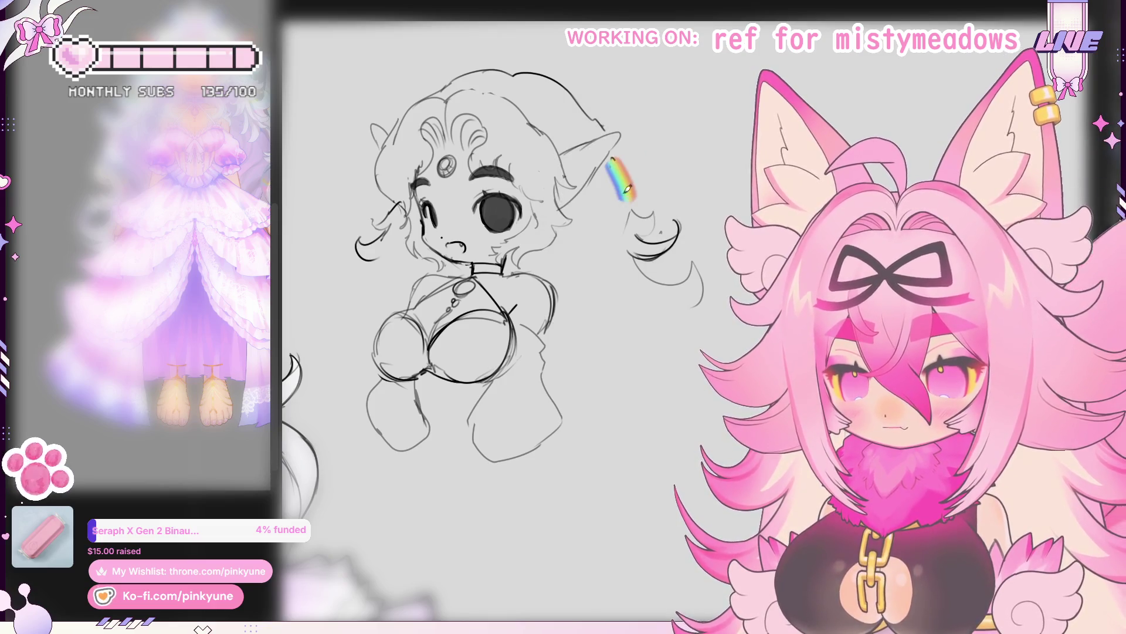
pyautogui.moveTo(612, 157); pyautogui.dragTo(625, 192)
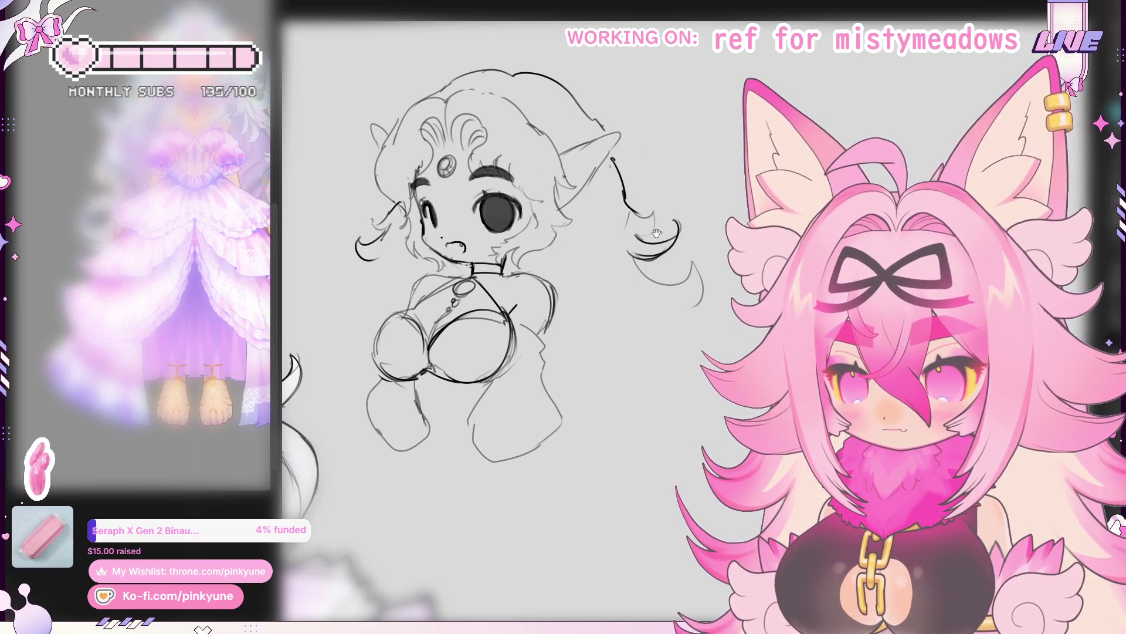
pyautogui.moveTo(657, 233); pyautogui.dragTo(655, 212)
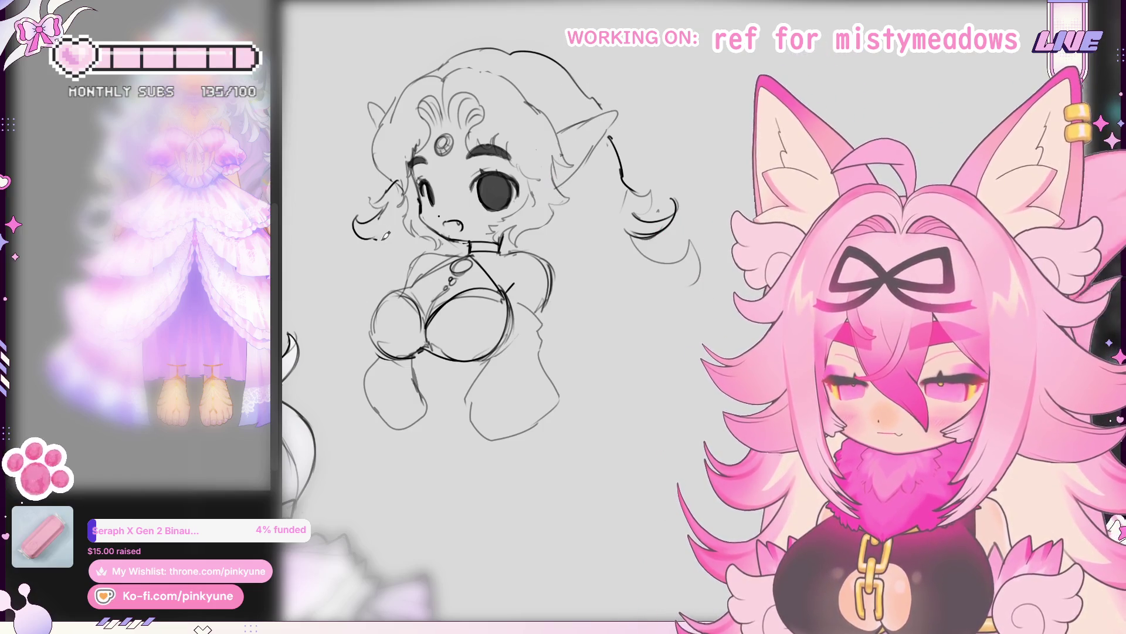
# Step: Add a curly hair stroke left of the face, refine the torso edge and mark the left cheek
pyautogui.moveTo(387, 243); pyautogui.dragTo(352, 279)
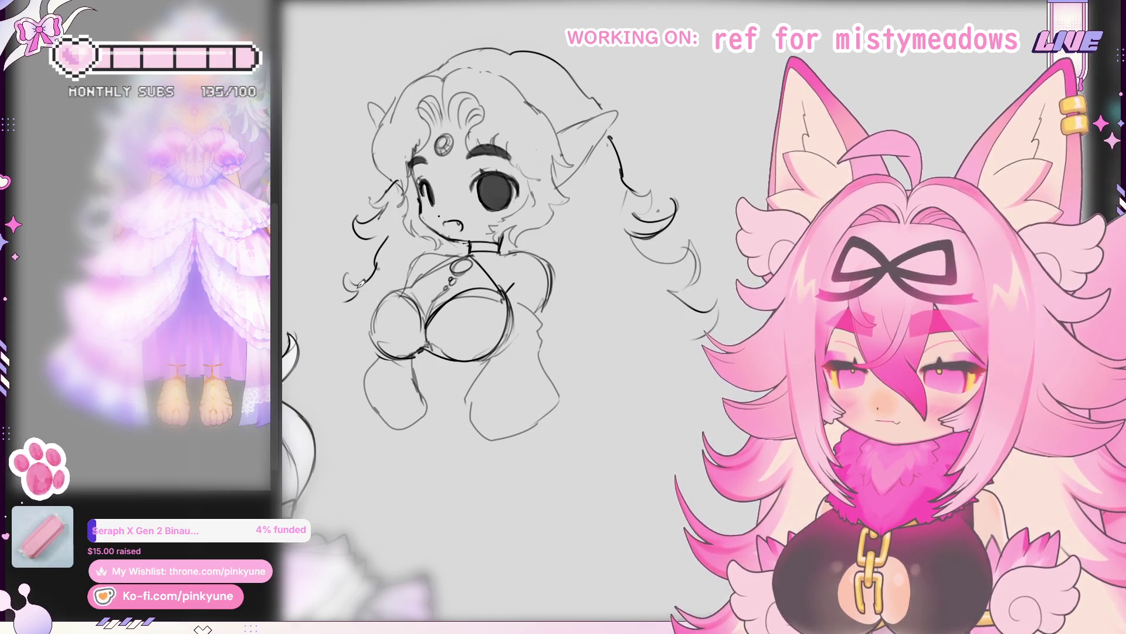
pyautogui.moveTo(384, 268); pyautogui.dragTo(375, 308)
pyautogui.moveTo(380, 235); pyautogui.dragTo(391, 245)
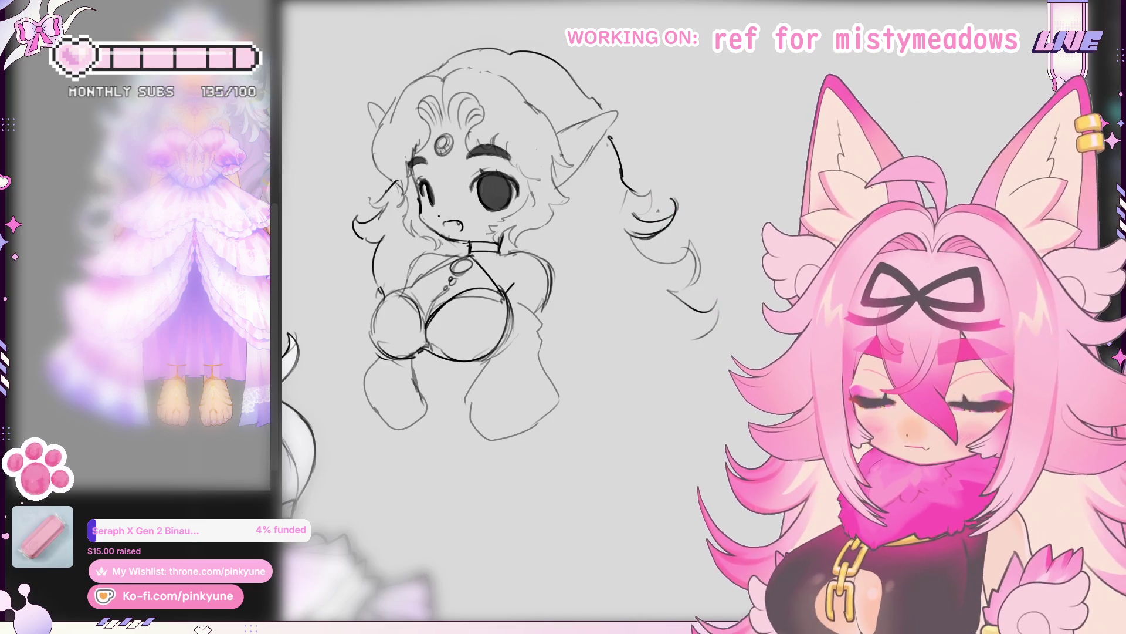
pyautogui.moveTo(616, 191); pyautogui.dragTo(630, 192)
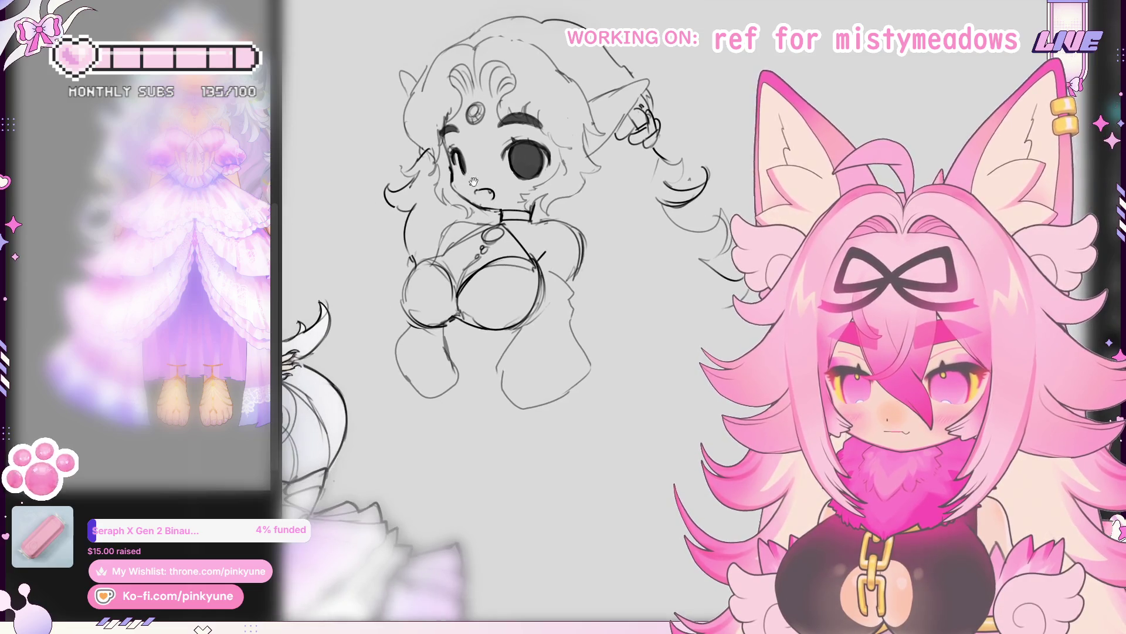
# Step: Add a stroke by the hair tail, erase hair beside the face, and line the left arm
pyautogui.moveTo(582, 146)
pyautogui.mouseDown()
pyautogui.moveTo(594, 91)
pyautogui.moveTo(627, 92)
pyautogui.mouseUp()
pyautogui.moveTo(648, 132); pyautogui.dragTo(680, 112)
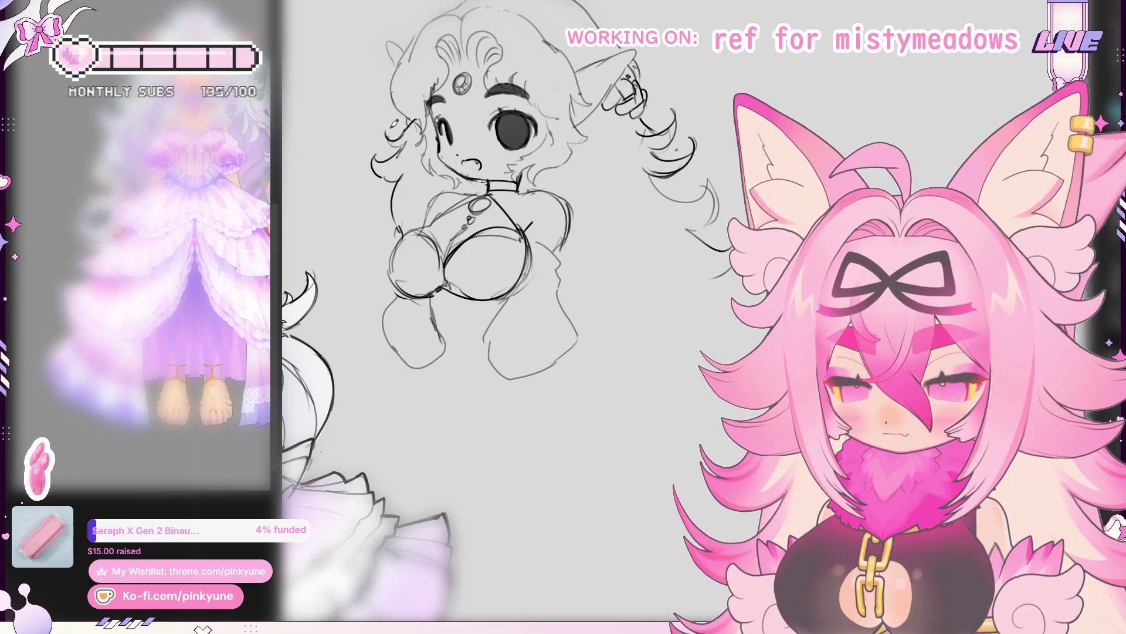
pyautogui.scroll(-1, 413, 146)
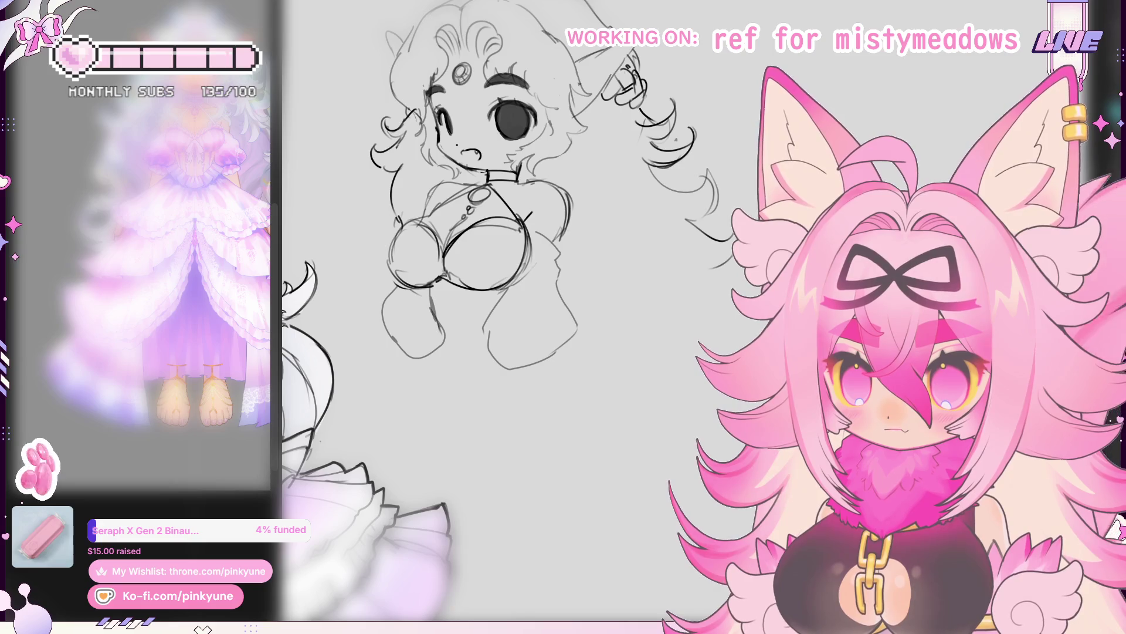
pyautogui.scroll(-1, 552, 257)
pyautogui.scroll(-1, 551, 257)
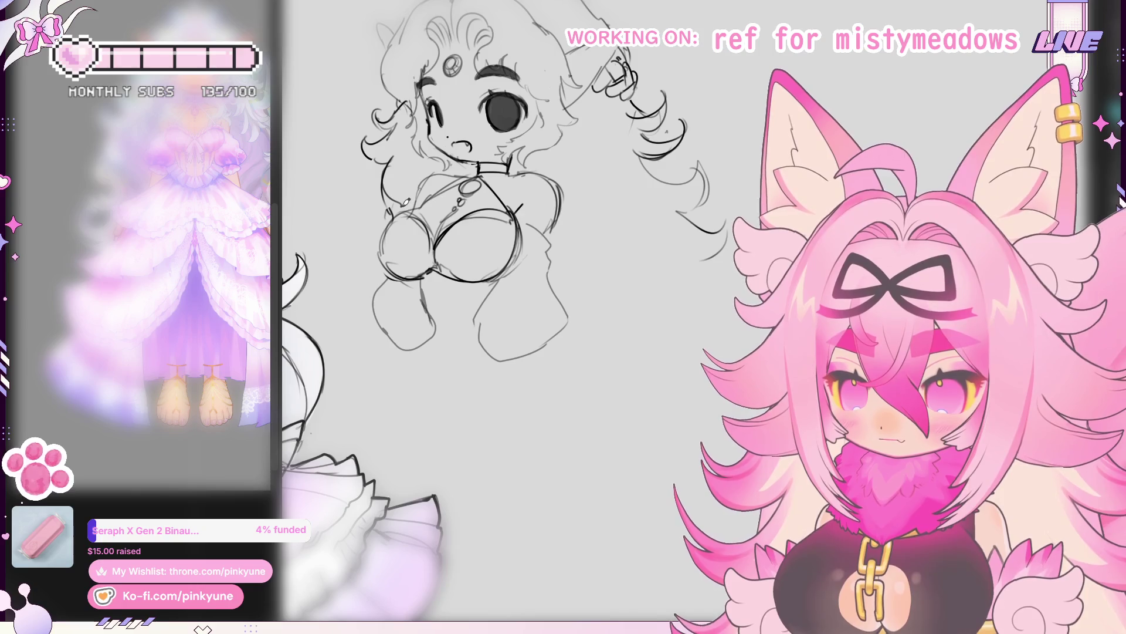
pyautogui.moveTo(388, 164)
pyautogui.mouseDown()
pyautogui.moveTo(394, 212)
pyautogui.moveTo(418, 206)
pyautogui.mouseUp()
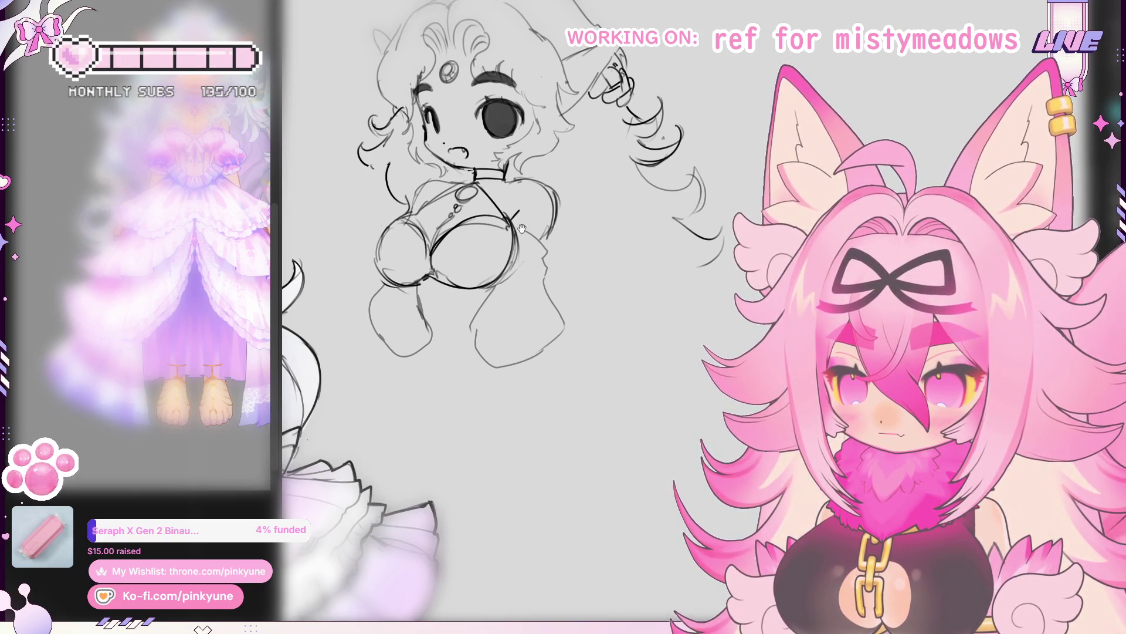
pyautogui.moveTo(410, 292); pyautogui.dragTo(427, 333)
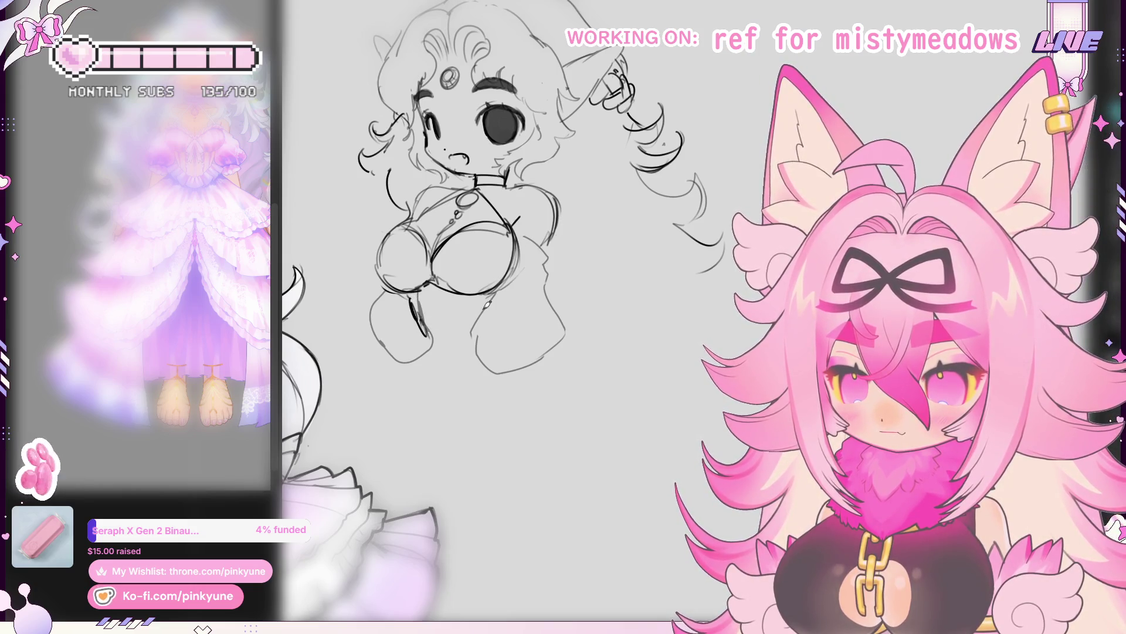
pyautogui.scroll(-3, 493, 328)
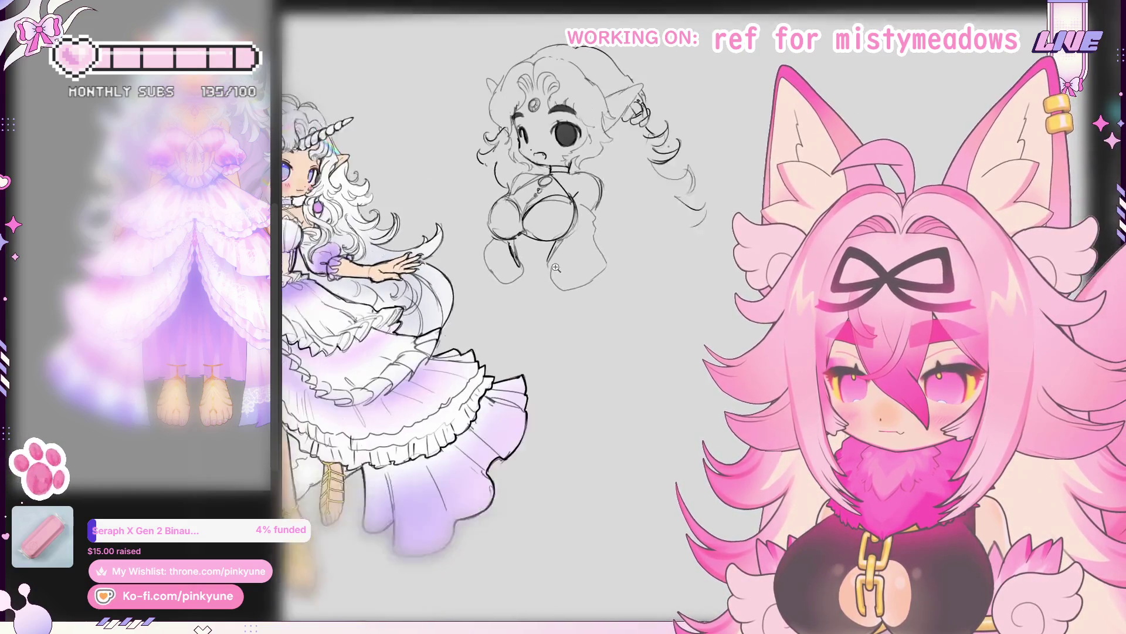
# Step: Undo the arm stroke and redraw the lower arm and hand lines
pyautogui.hotkey('ctrl', 'z')
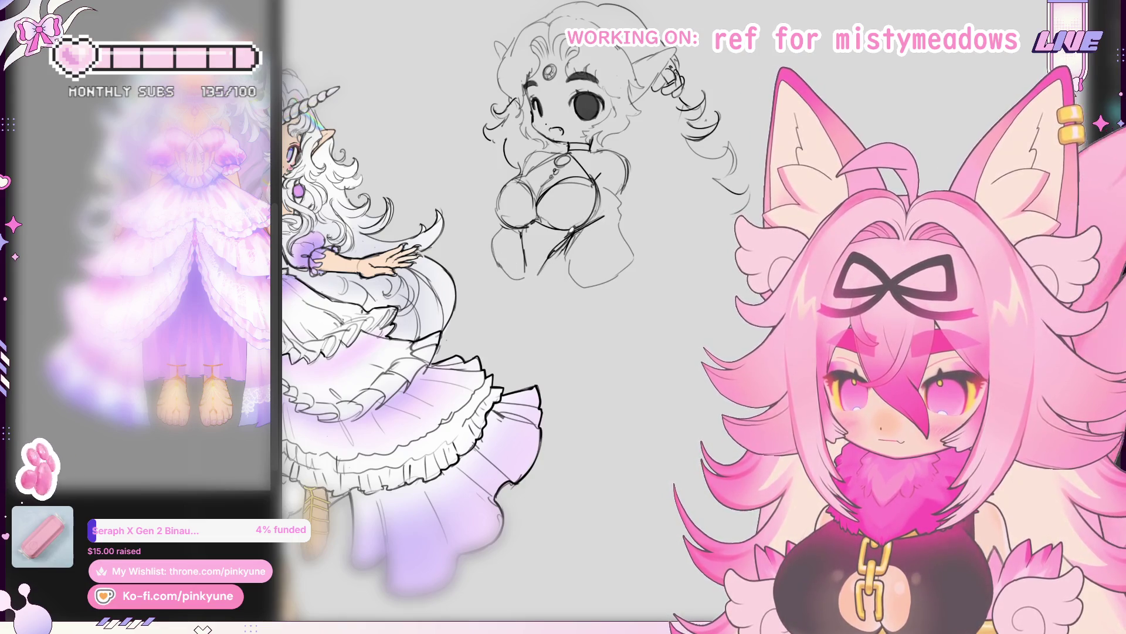
pyautogui.moveTo(565, 258); pyautogui.dragTo(592, 280)
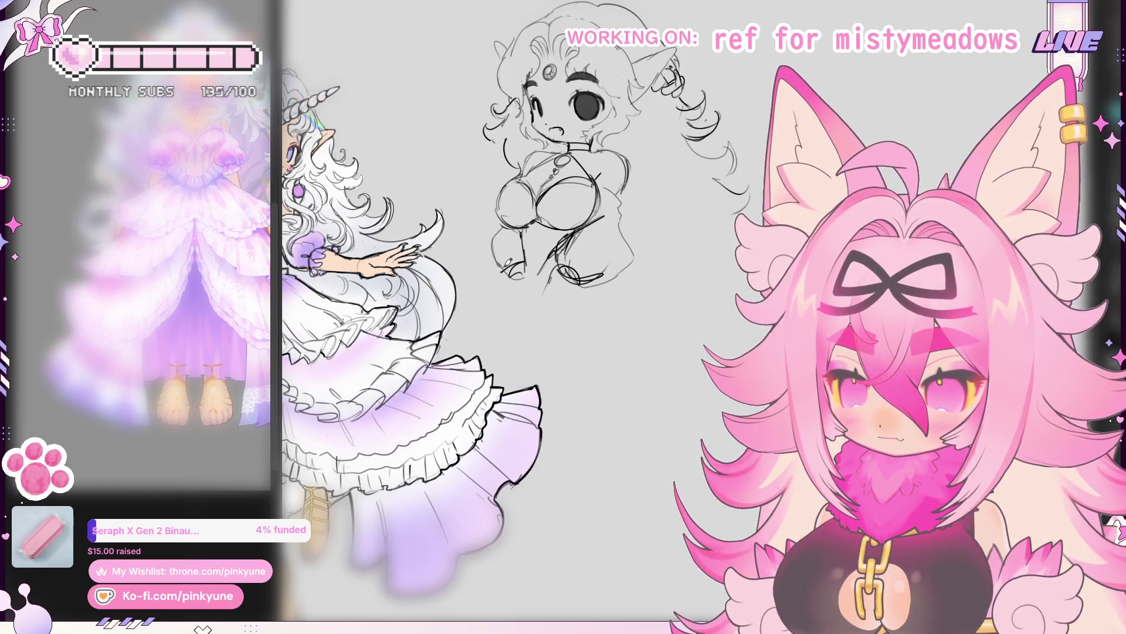
pyautogui.moveTo(526, 253); pyautogui.dragTo(533, 297)
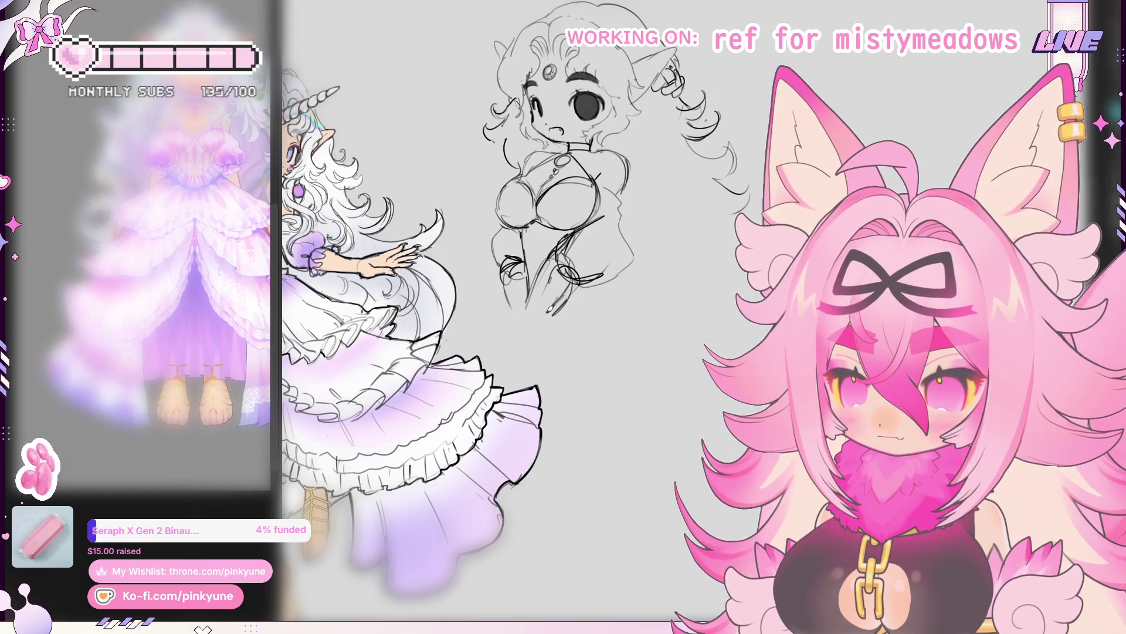
pyautogui.moveTo(581, 264); pyautogui.dragTo(556, 302)
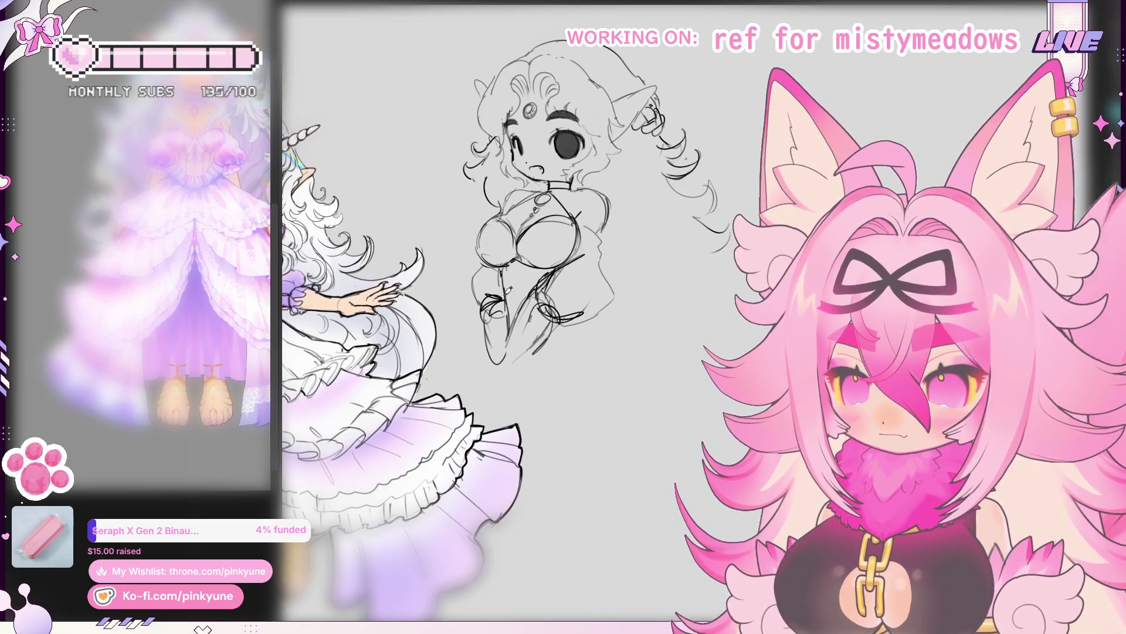
pyautogui.moveTo(510, 262); pyautogui.dragTo(546, 297)
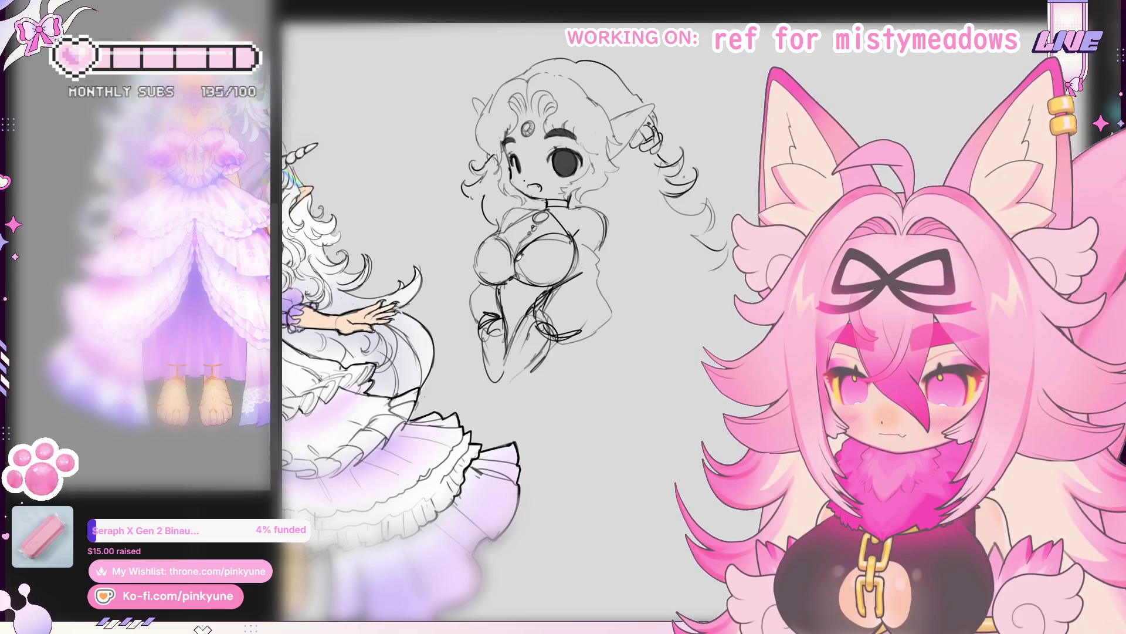
pyautogui.moveTo(480, 276); pyautogui.dragTo(466, 260)
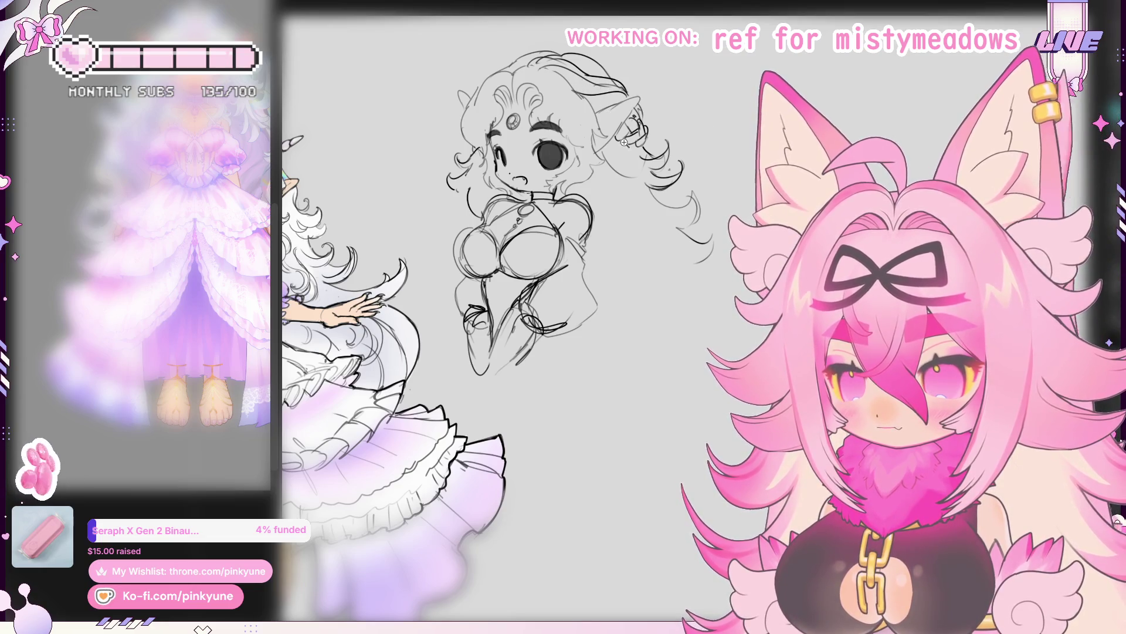
pyautogui.scroll(-2, 625, 143)
pyautogui.scroll(-2, 613, 126)
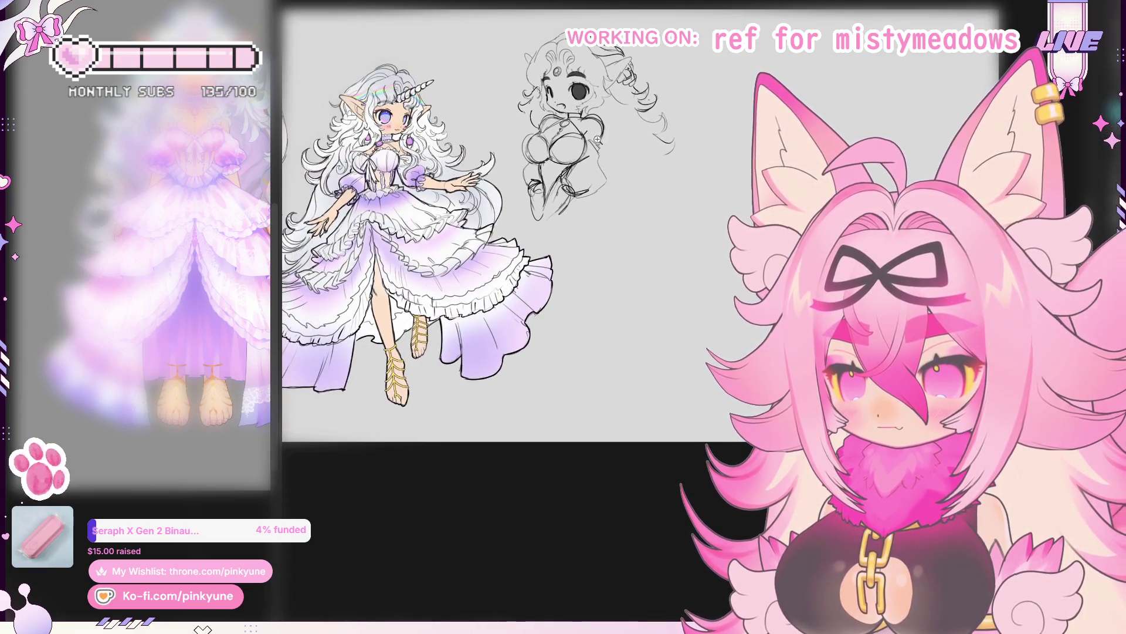
pyautogui.scroll(-1, 597, 140)
pyautogui.scroll(2, 588, 145)
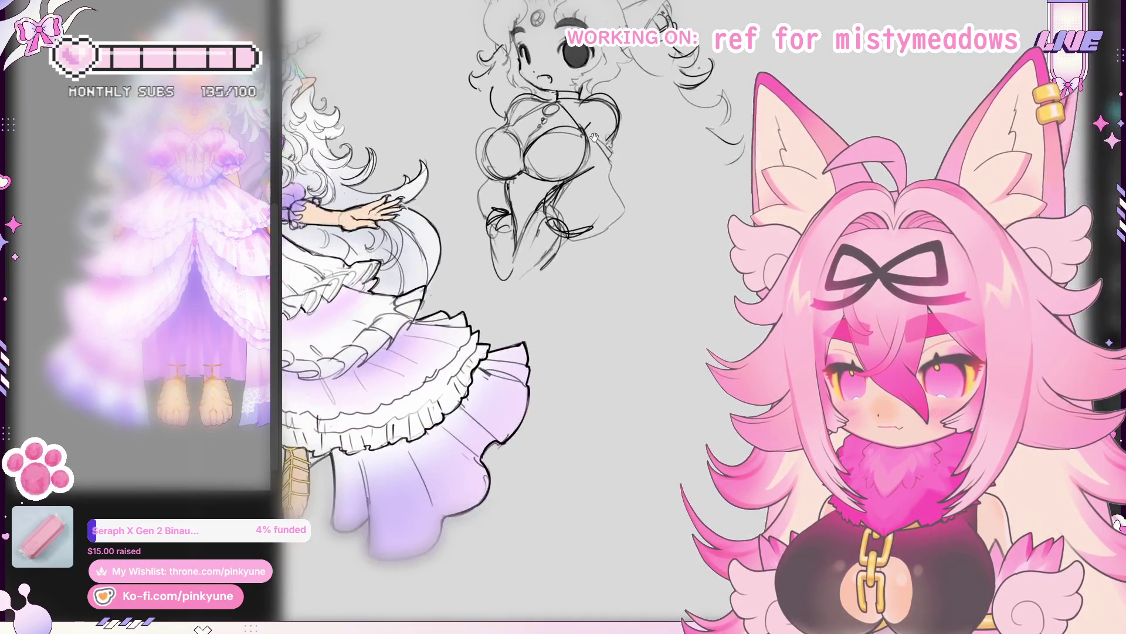
pyautogui.scroll(1, 588, 145)
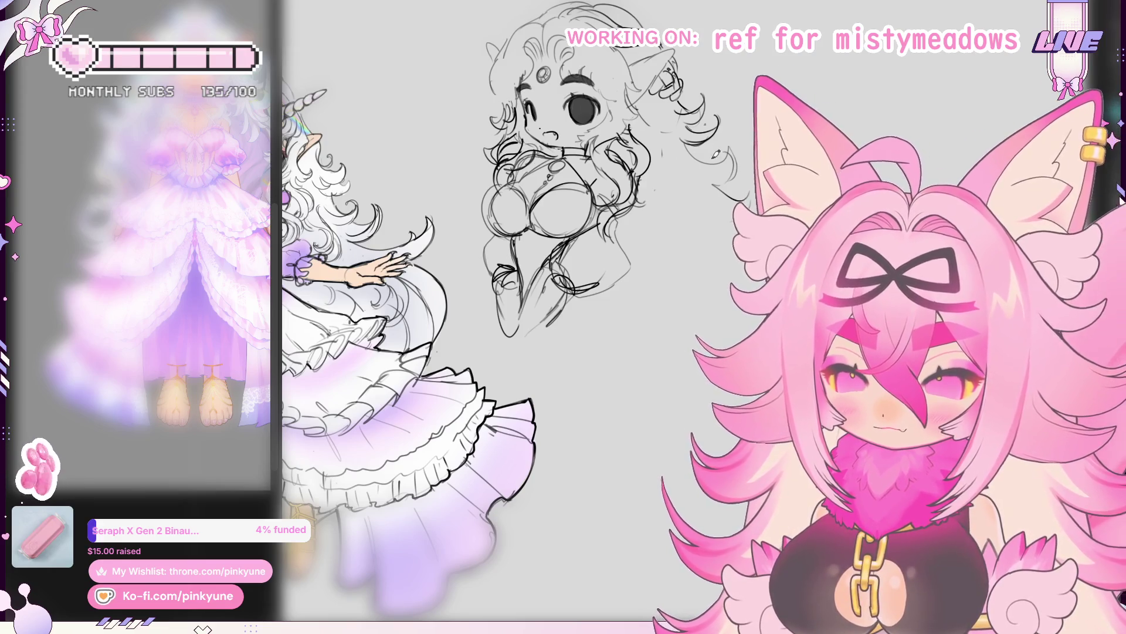
# Step: Sketch long wavy hair strands cascading down the elf-eared girl's right side with the pencil brush
pyautogui.moveTo(546, 317); pyautogui.dragTo(530, 319)
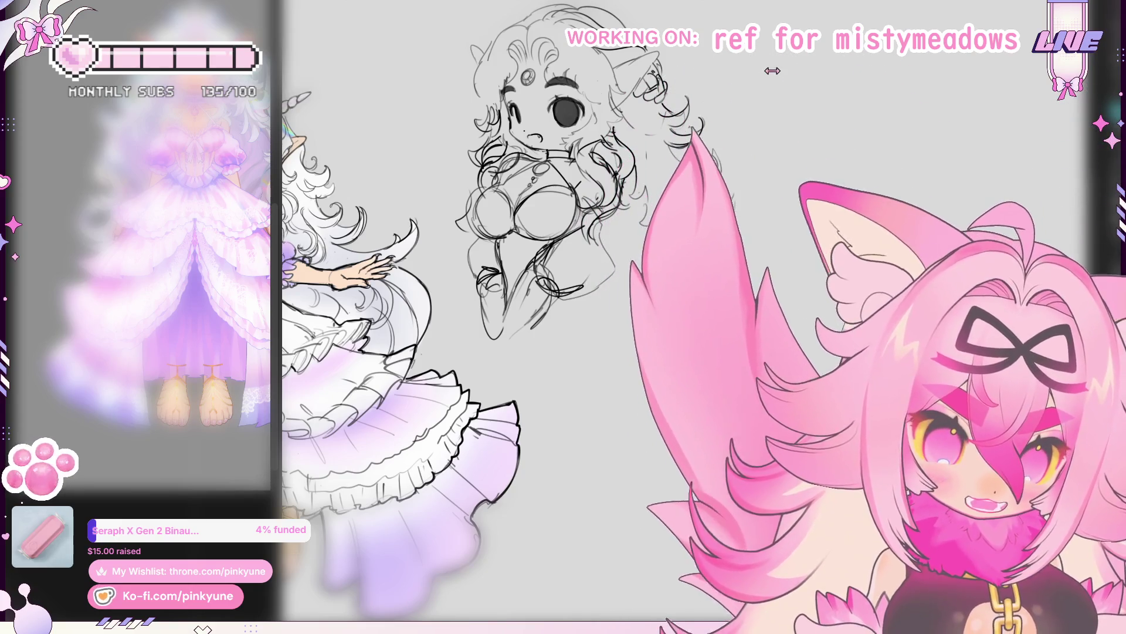
pyautogui.moveTo(653, 243); pyautogui.dragTo(658, 247)
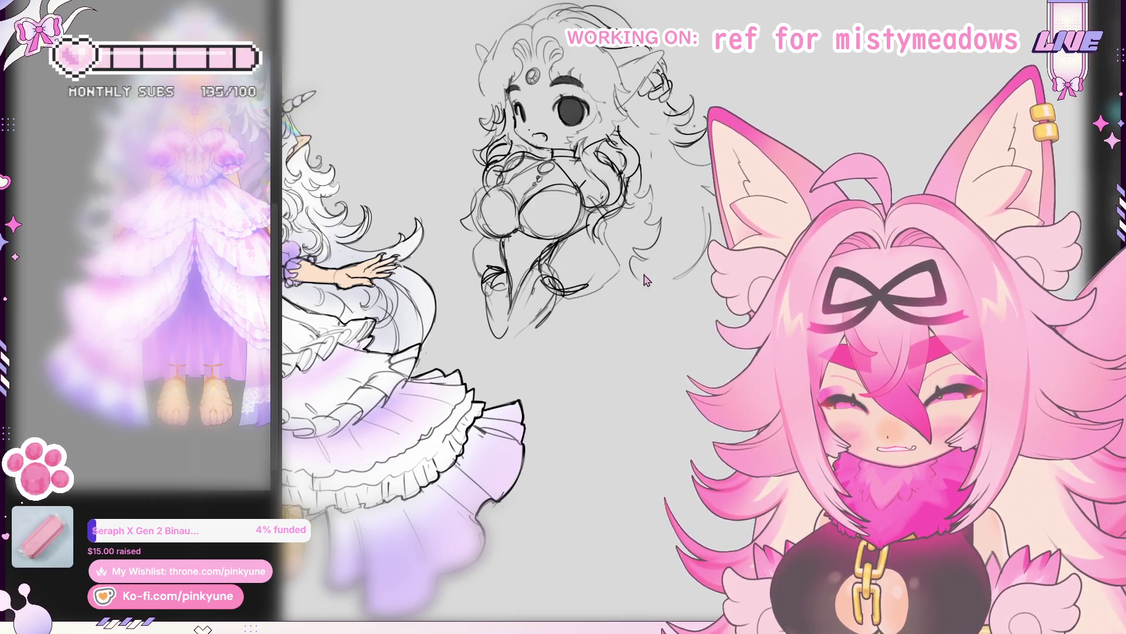
pyautogui.moveTo(646, 279); pyautogui.dragTo(604, 300)
pyautogui.moveTo(705, 256); pyautogui.dragTo(637, 276)
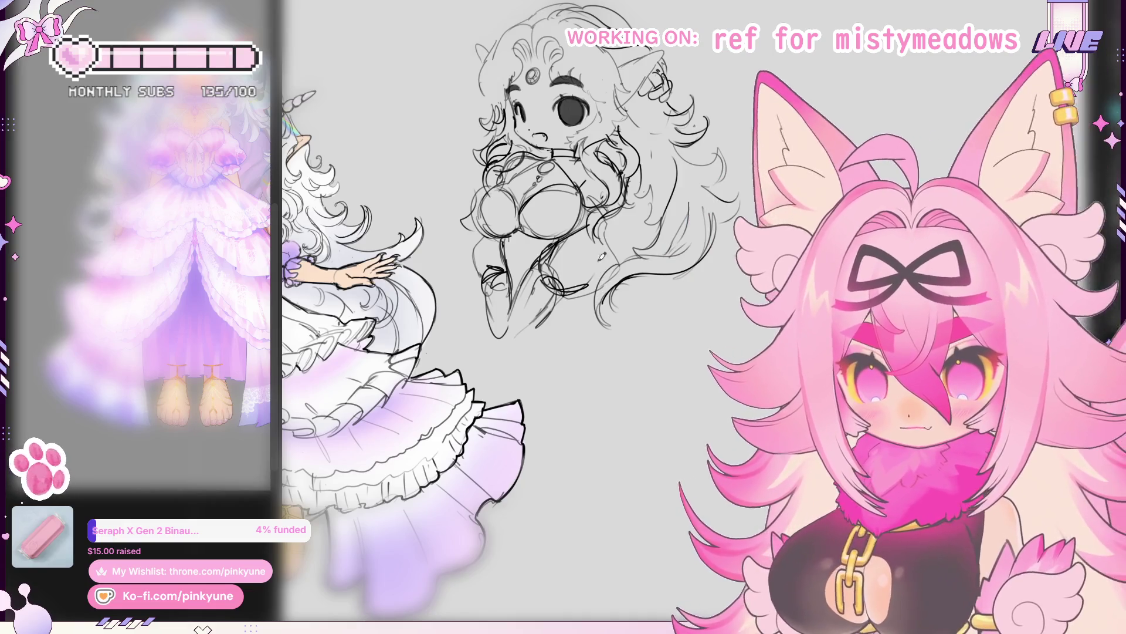
pyautogui.scroll(1, 582, 220)
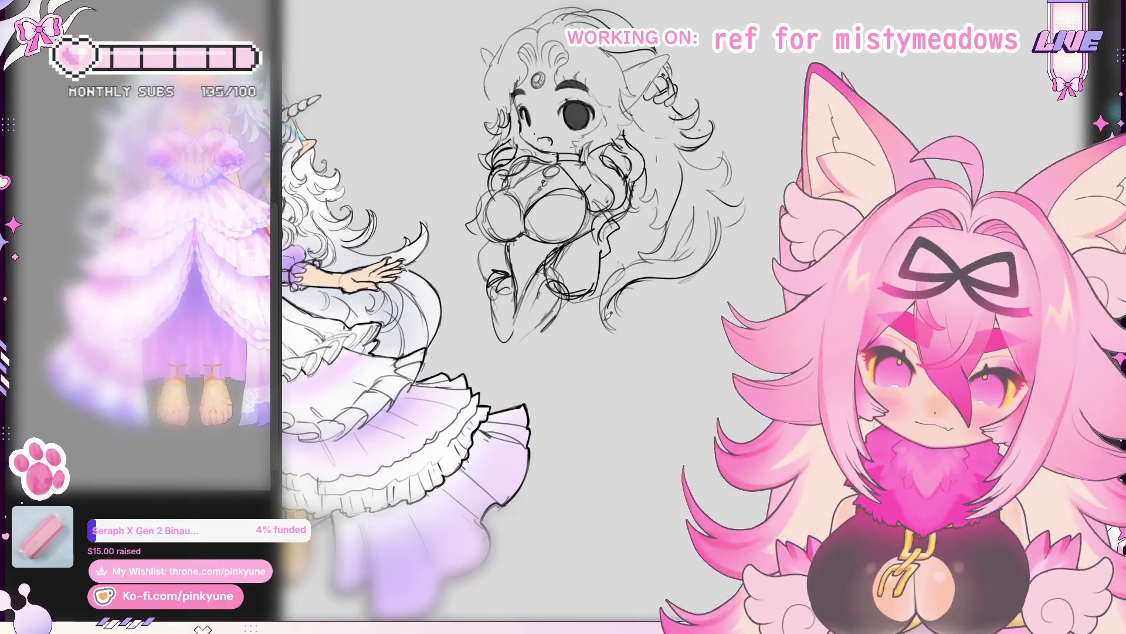
pyautogui.moveTo(606, 350); pyautogui.dragTo(620, 259)
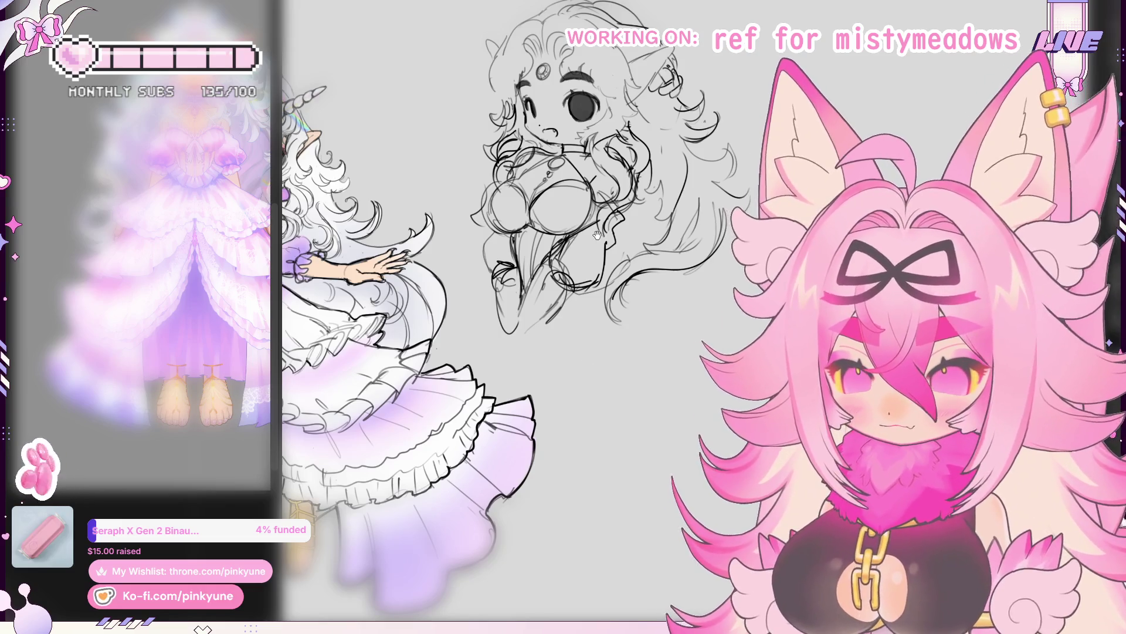
pyautogui.scroll(1, 589, 373)
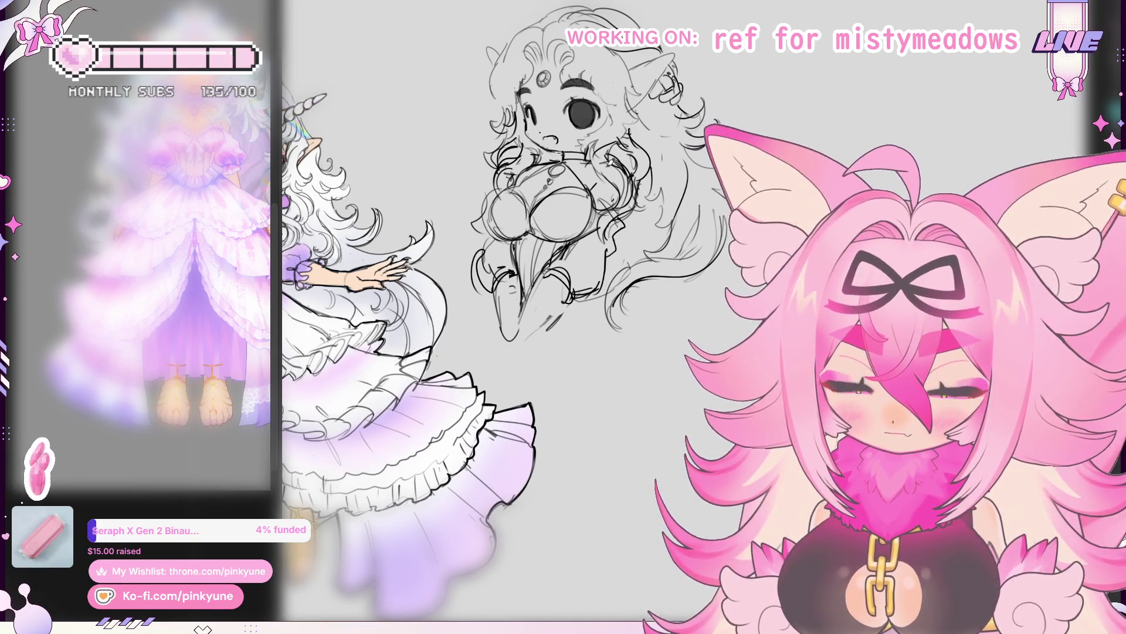
pyautogui.moveTo(528, 265); pyautogui.dragTo(524, 259)
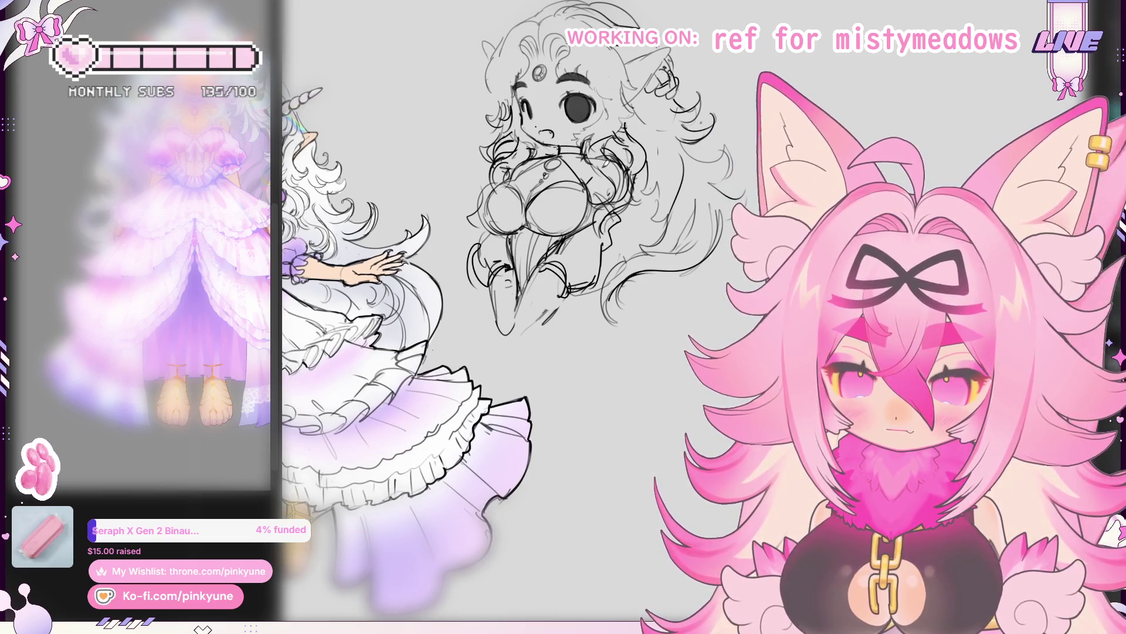
pyautogui.moveTo(528, 264); pyautogui.dragTo(518, 251)
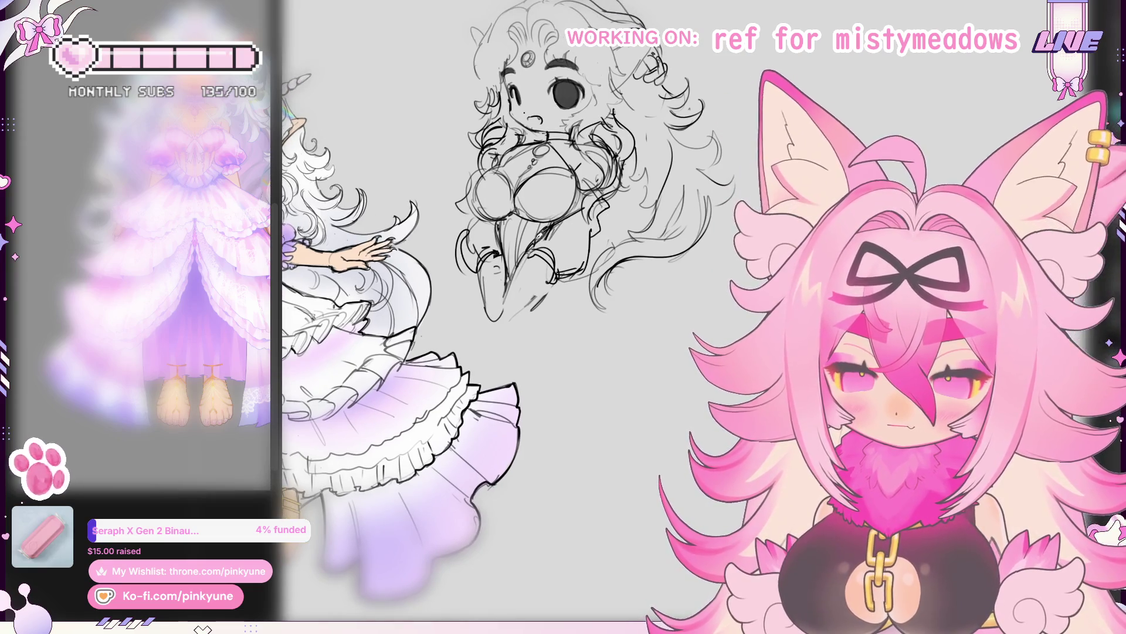